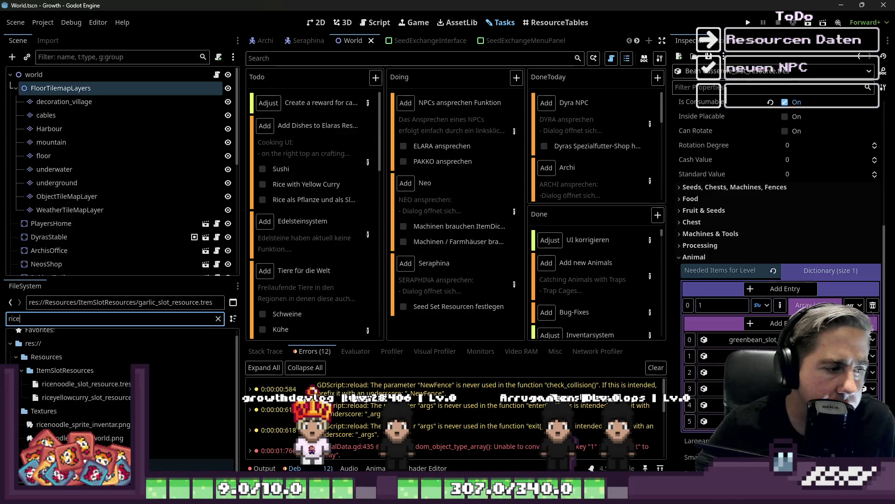
- Create a new SlotData resource from the Inspector and select its Item Name field
{"action": "left_click", "coordinate": [711, 87]}
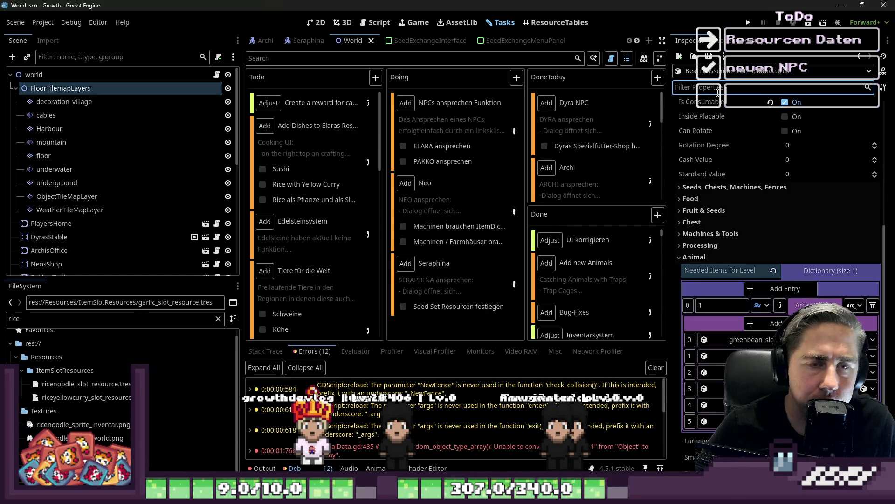
{"action": "left_click", "coordinate": [679, 56]}
{"action": "type", "text": "SlotResour"}
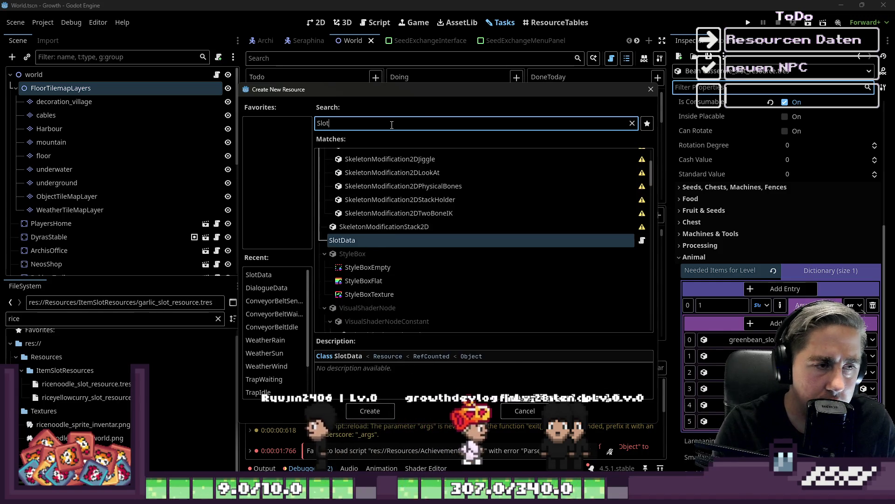
{"action": "key", "text": "BackSpace"}
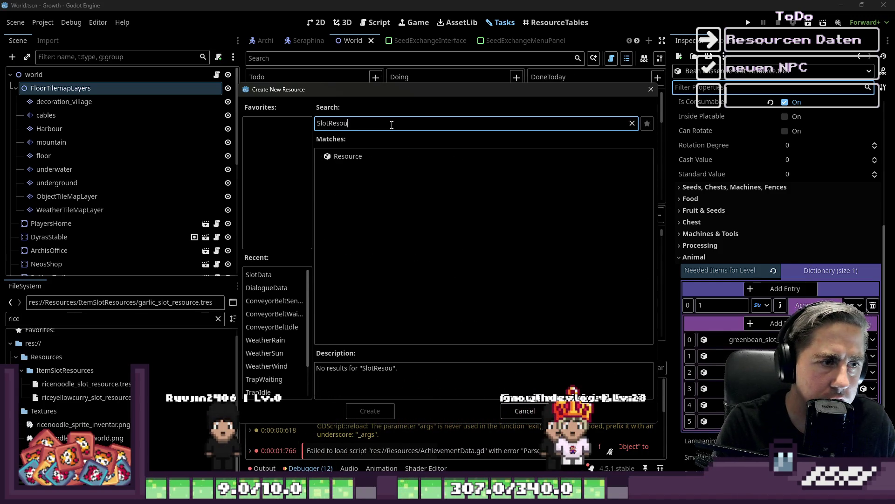
{"action": "key", "text": "BackSpace"}
{"action": "key", "text": "BackSpace"}
{"action": "key", "text": "BackSpace"}
{"action": "type", "text": "Data"}
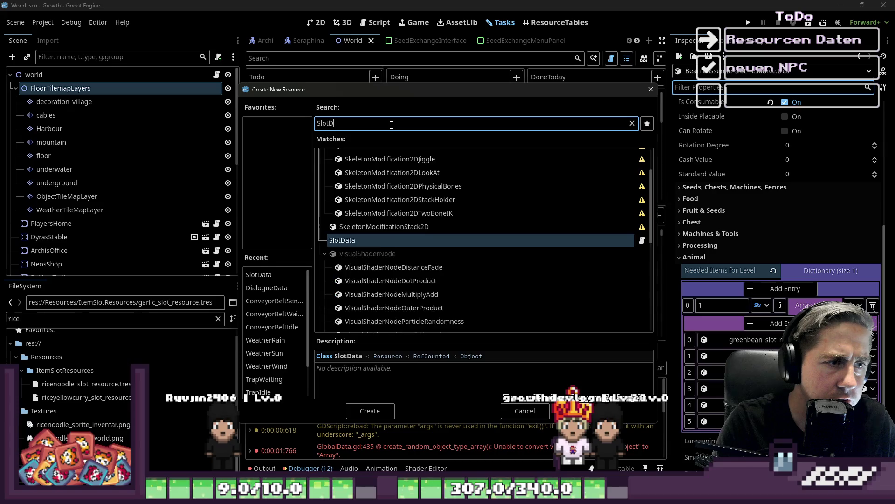
{"action": "key", "text": "Return"}
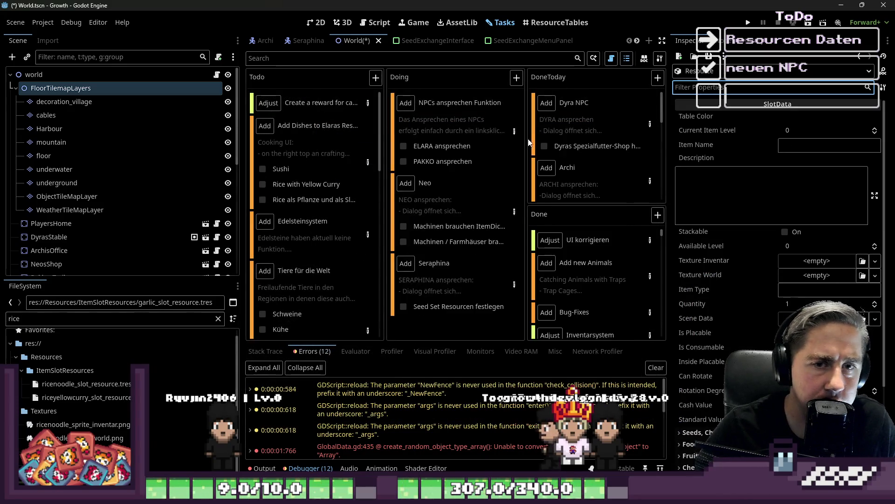
{"action": "left_click", "coordinate": [800, 144]}
- Name the item Rice, make it stackable, and assign rice_sprite_inventar.png as its inventory texture
{"action": "type", "text": "ce"}
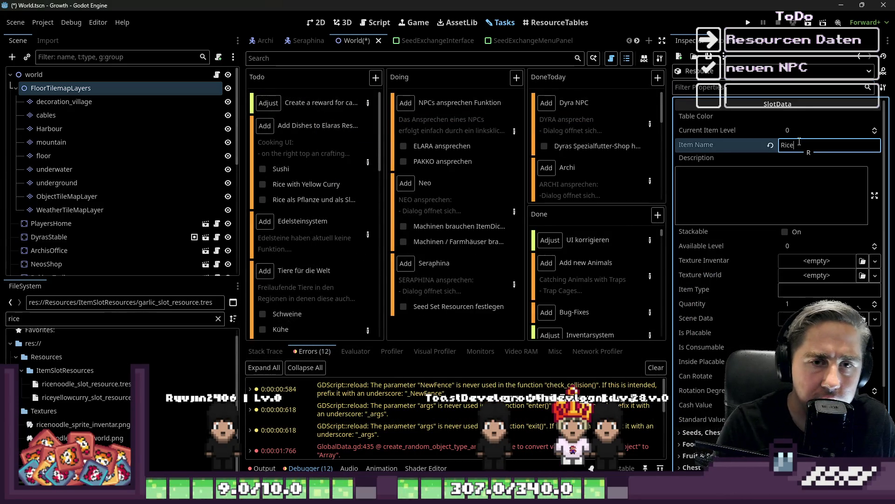
{"action": "left_click", "coordinate": [691, 222]}
{"action": "left_click", "coordinate": [785, 231]}
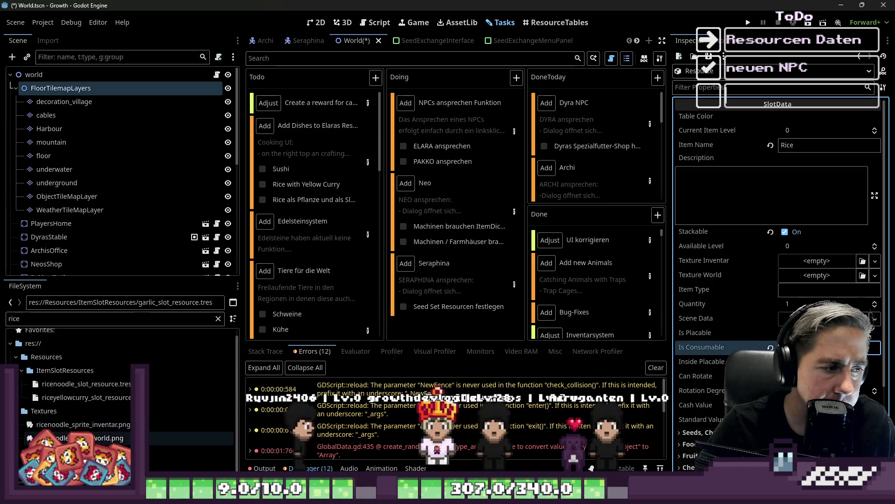
{"action": "mouse_move", "coordinate": [79, 465]}
{"action": "left_mouse_down"}
{"action": "mouse_move", "coordinate": [186, 461]}
{"action": "mouse_move", "coordinate": [843, 239]}
{"action": "mouse_move", "coordinate": [817, 260]}
{"action": "left_mouse_up"}
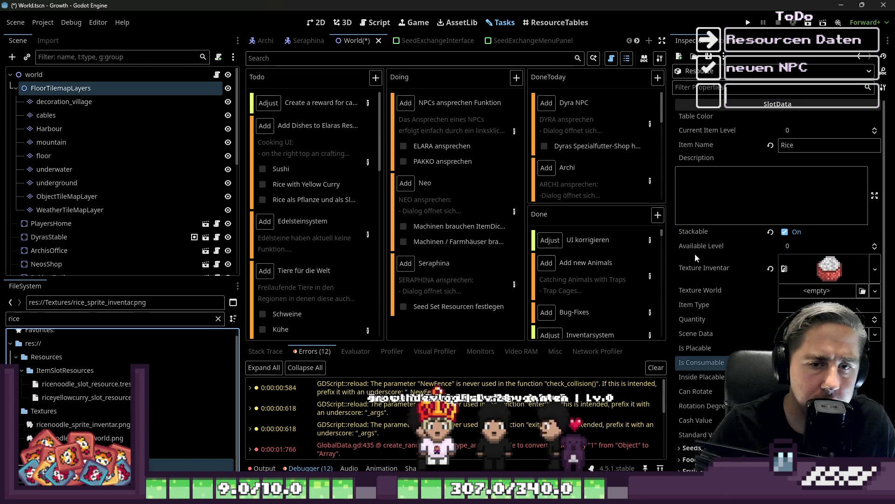
{"action": "scroll", "coordinate": [698, 255], "scroll_direction": "down", "scroll_amount": 3}
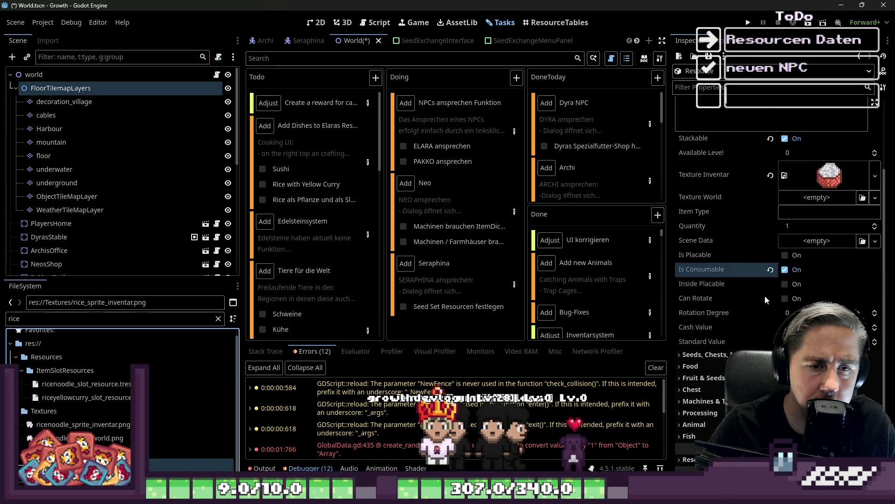
{"action": "scroll", "coordinate": [765, 295], "scroll_direction": "up", "scroll_amount": 3}
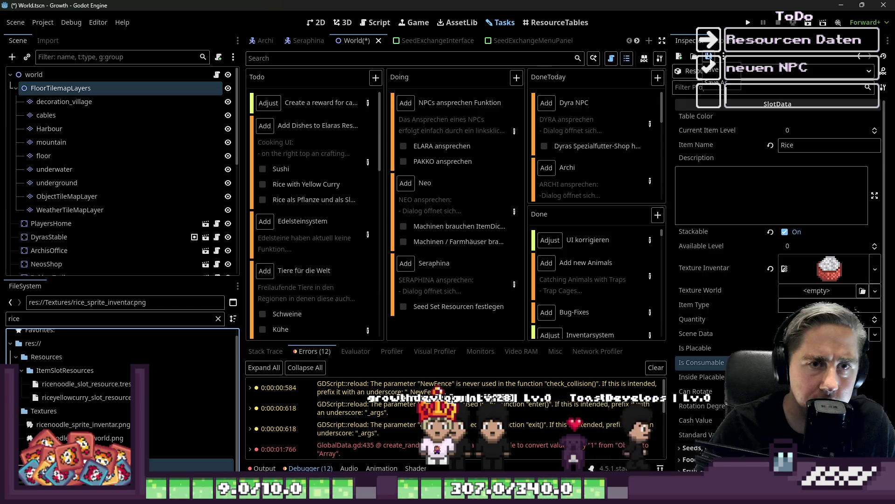
{"action": "left_click", "coordinate": [708, 56]}
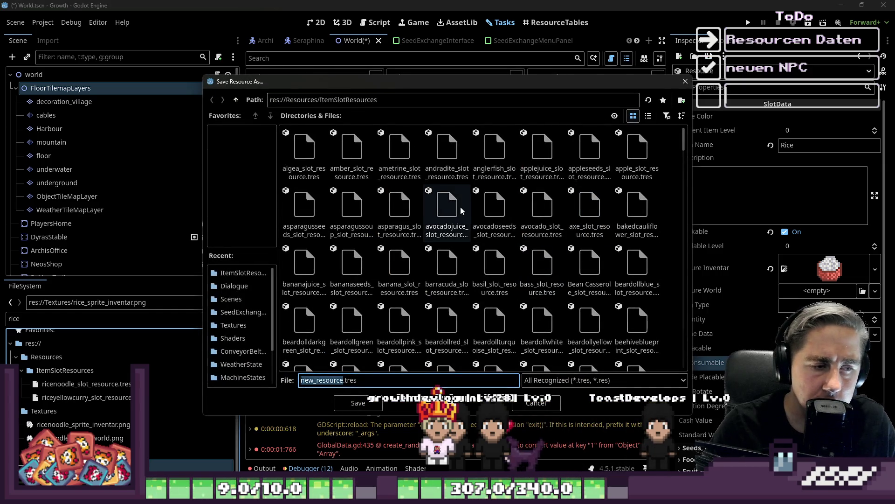
- Save the Rice item as rice_slot_resource.tres, based on an existing slot file name
{"action": "left_click", "coordinate": [461, 207]}
{"action": "double_click", "coordinate": [340, 376]}
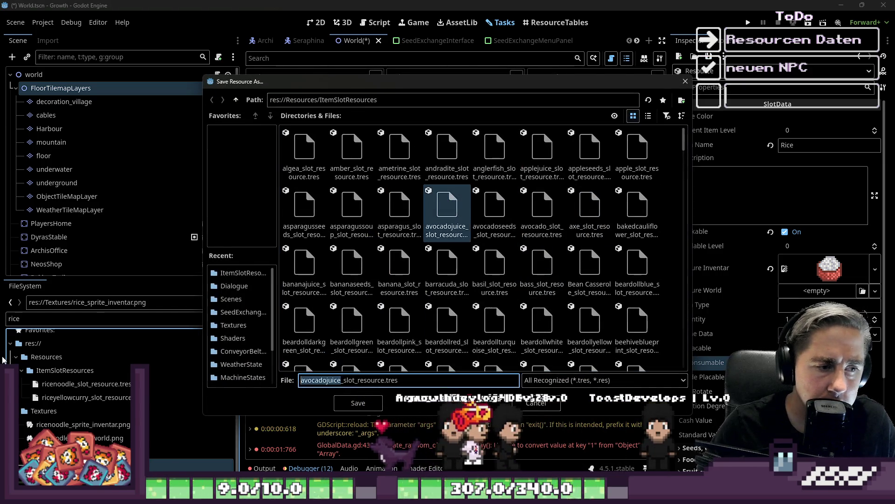
{"action": "type", "text": "rice"}
{"action": "key", "text": "Return"}
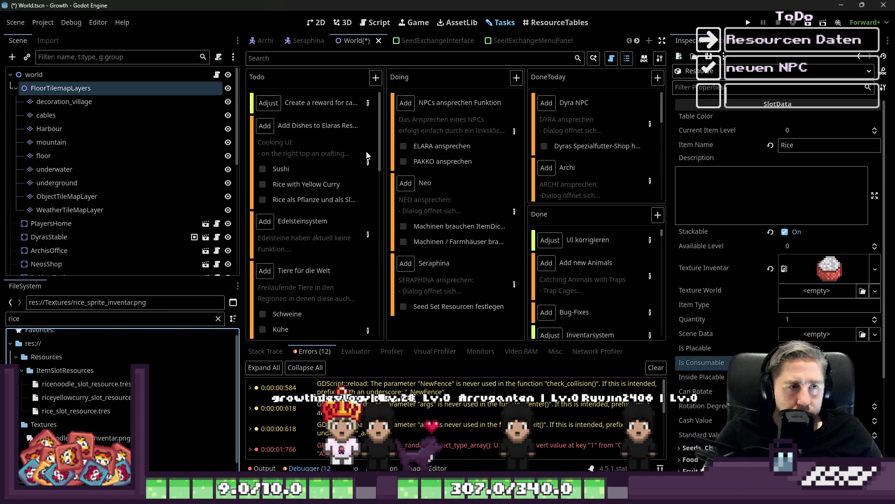
{"action": "double_click", "coordinate": [365, 166]}
- Add the step 'Weizen als Bodenpflanze hinzufügen' to the Add Dishes task and close its details
{"action": "scroll", "coordinate": [410, 228], "scroll_direction": "down", "scroll_amount": 10}
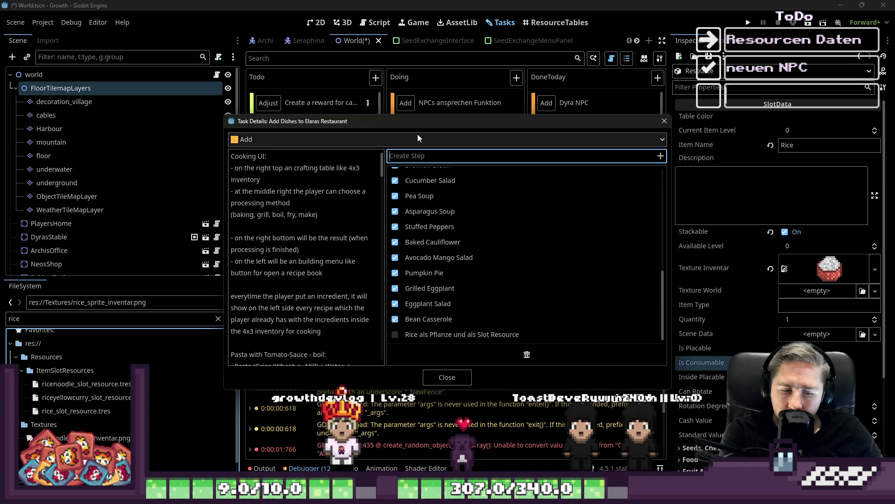
{"action": "type", "text": "Weiz"}
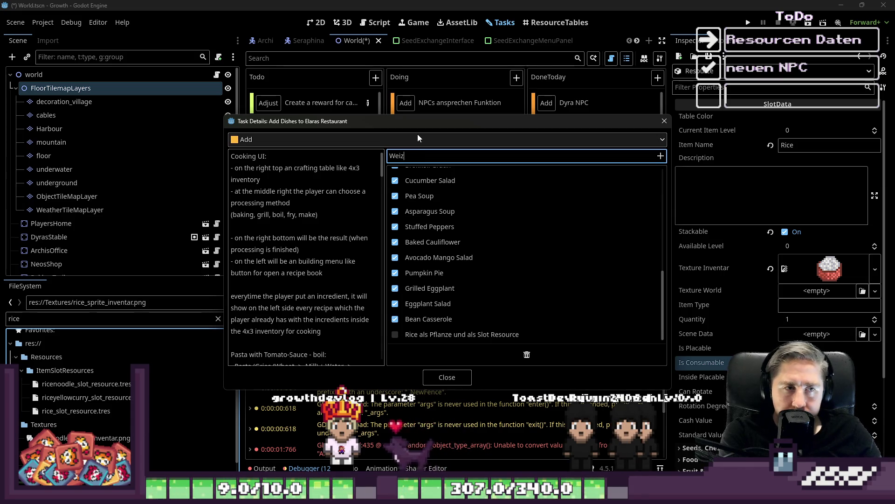
{"action": "type", "text": "en als Re"}
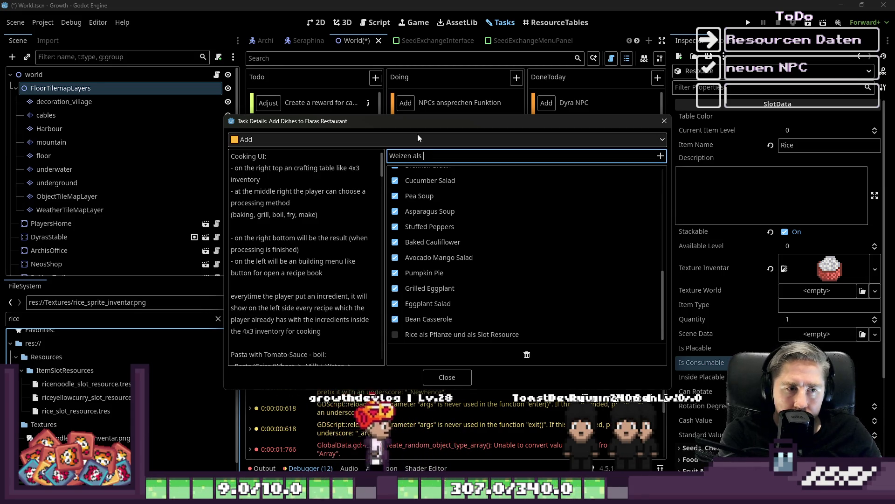
{"action": "key", "text": "BackSpace"}
{"action": "key", "text": "BackSpace"}
{"action": "type", "text": "Pflanze"}
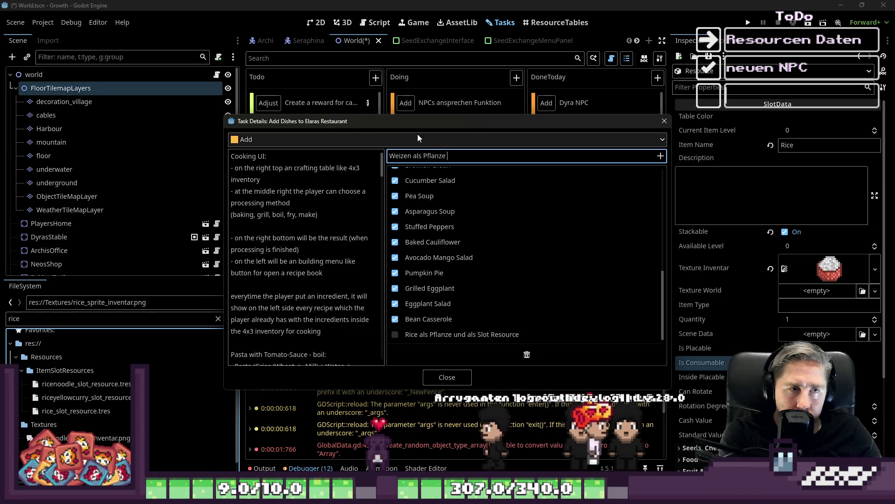
{"action": "key", "text": "ctrl+shift+Left"}
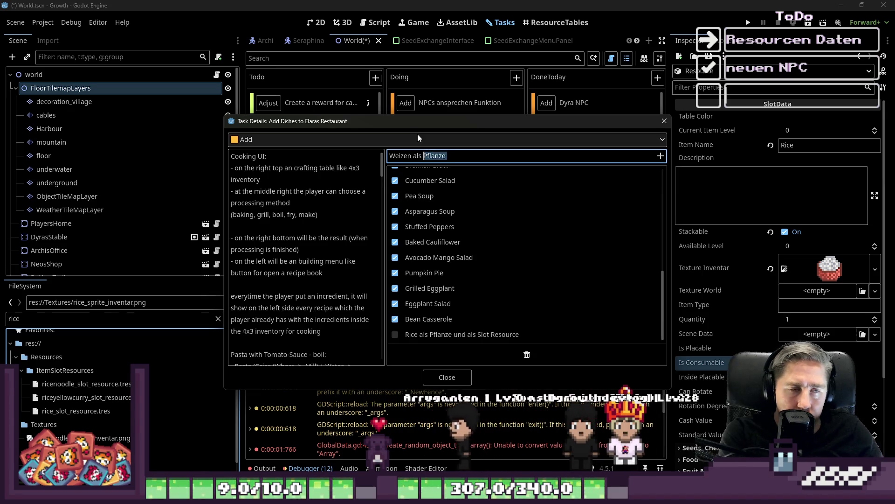
{"action": "type", "text": "Bodpflanze hinzufügen"}
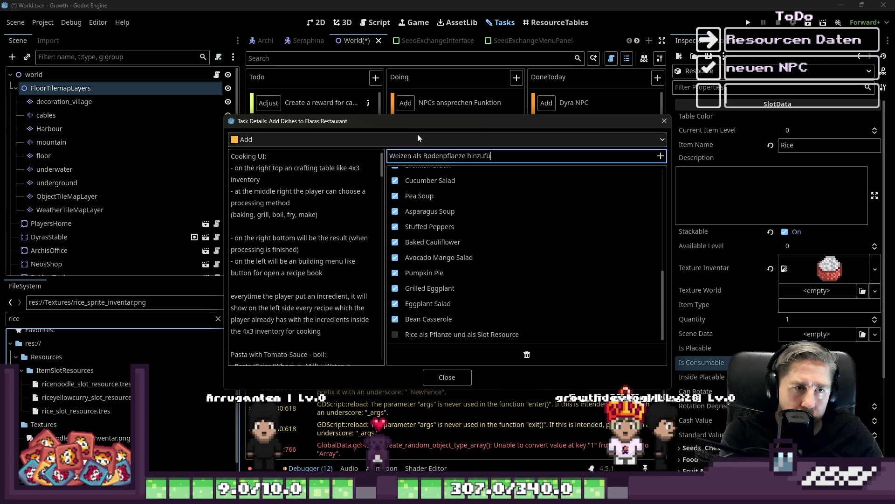
{"action": "key", "text": "Return"}
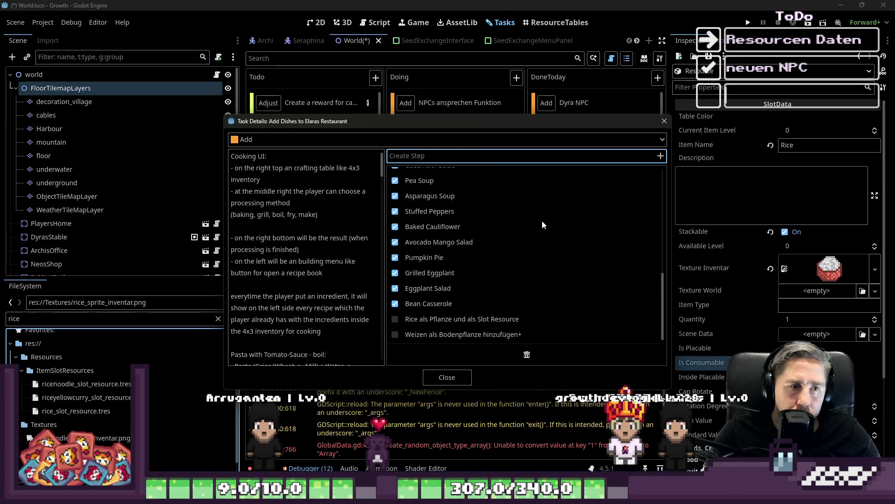
{"action": "left_click", "coordinate": [513, 335]}
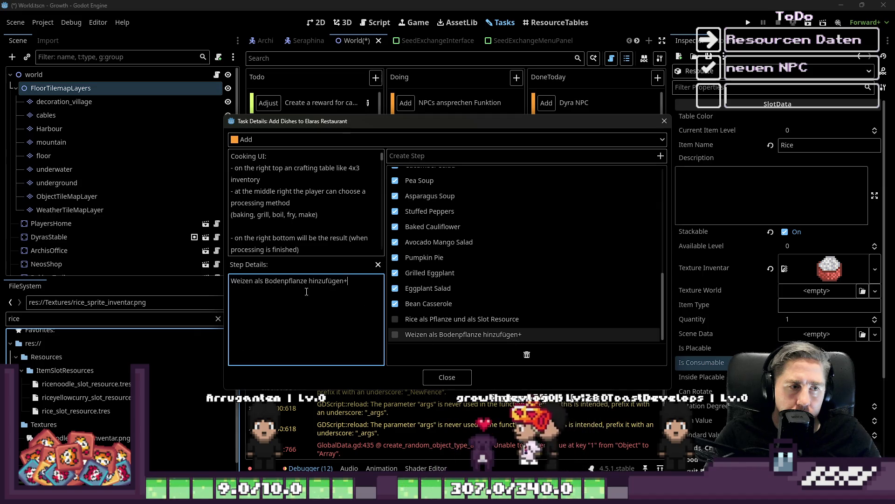
{"action": "left_click", "coordinate": [431, 378]}
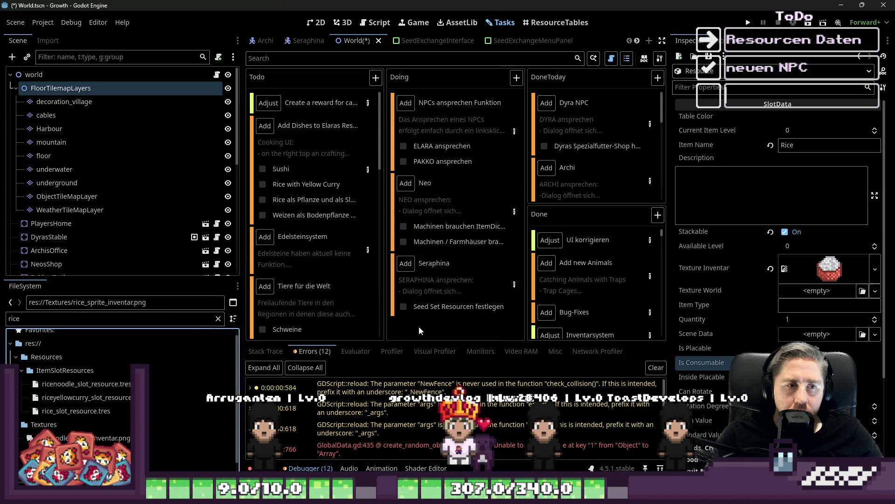
- Filter FileSystem for 'Sushi' and open sushi_slot_resource.tres in the Inspector
{"action": "left_click", "coordinate": [67, 321]}
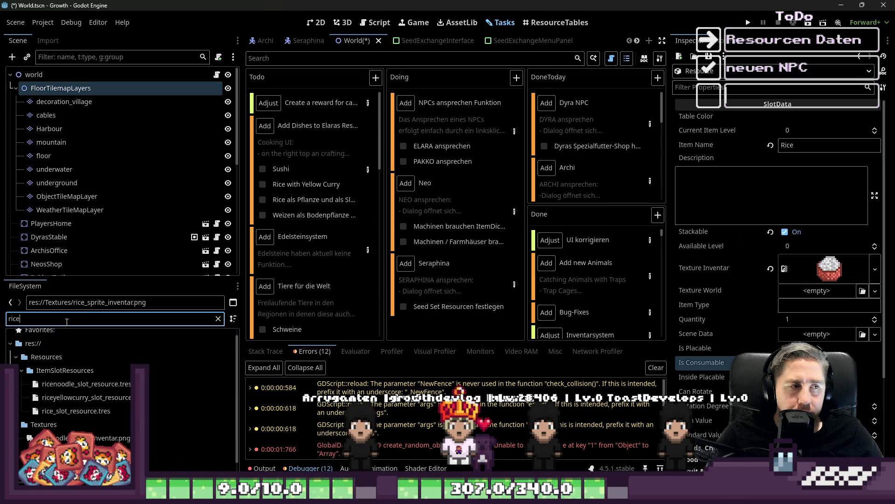
{"action": "type", "text": "Sushi"}
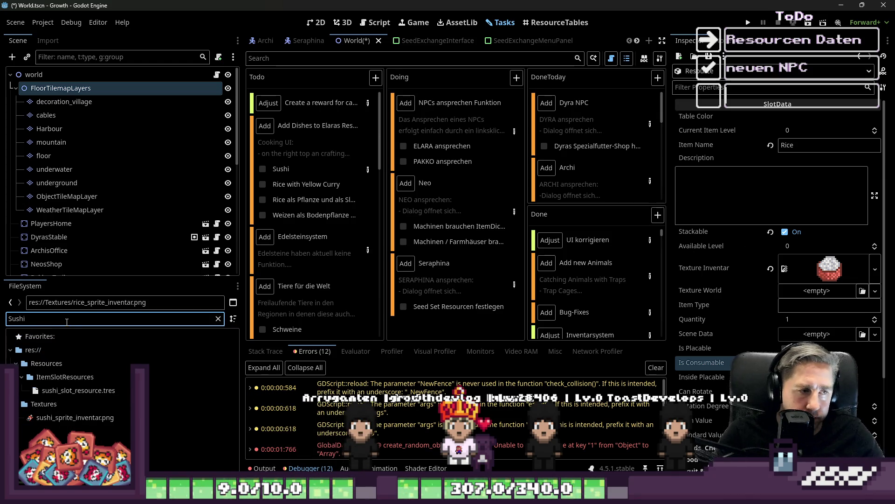
{"action": "left_click", "coordinate": [85, 391]}
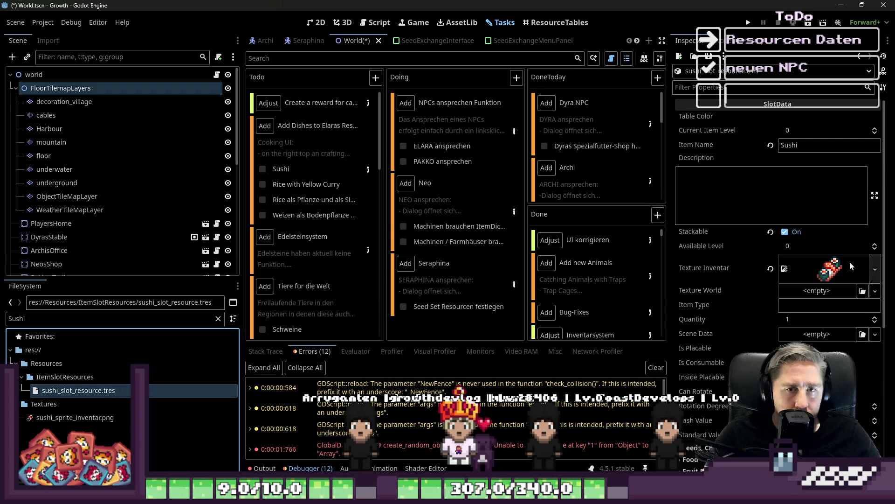
{"action": "scroll", "coordinate": [718, 267], "scroll_direction": "down", "scroll_amount": 5}
{"action": "scroll", "coordinate": [718, 268], "scroll_direction": "down", "scroll_amount": 1}
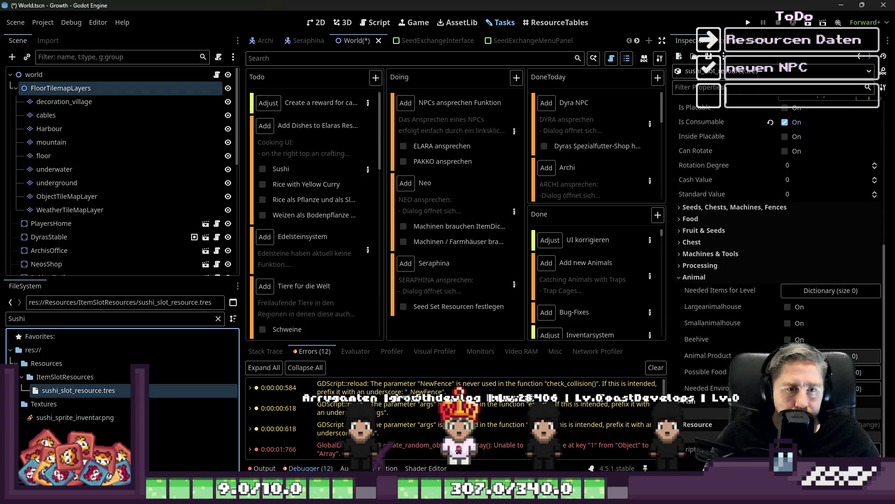
{"action": "left_click", "coordinate": [830, 356]}
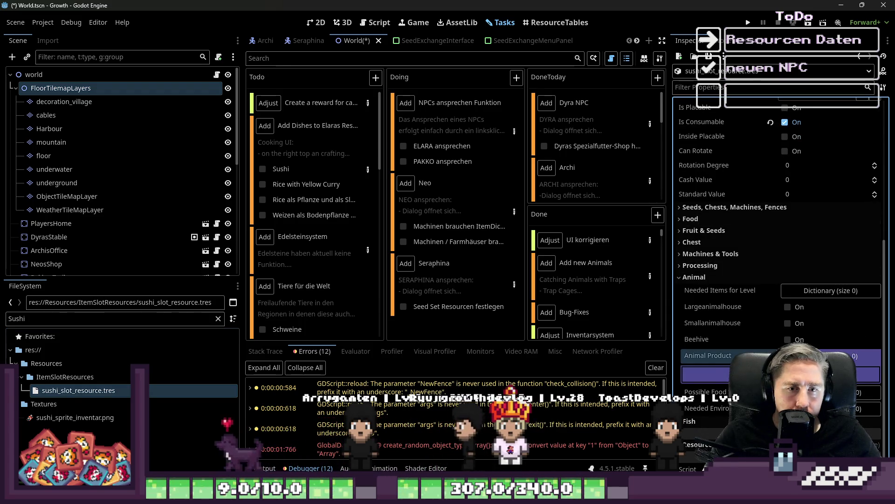
- Add a Needed Items for Level entry with key 1 and an Array value
{"action": "left_click", "coordinate": [830, 290]}
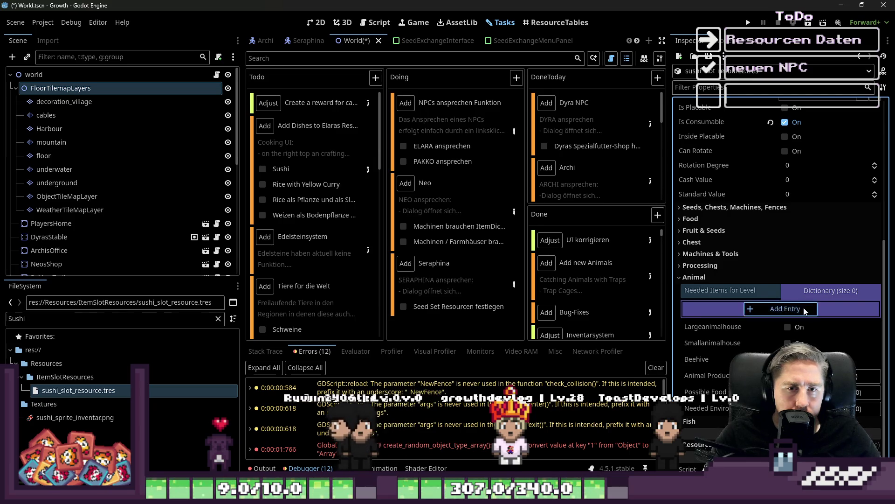
{"action": "left_click", "coordinate": [805, 309]}
{"action": "left_click", "coordinate": [723, 325]}
{"action": "type", "text": "1"}
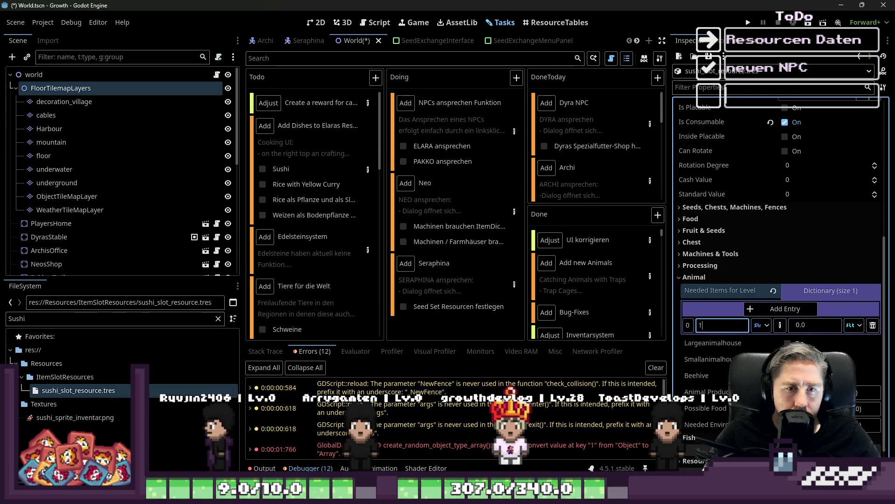
{"action": "left_click", "coordinate": [853, 325]}
{"action": "left_click", "coordinate": [835, 340]}
{"action": "left_click", "coordinate": [815, 325]}
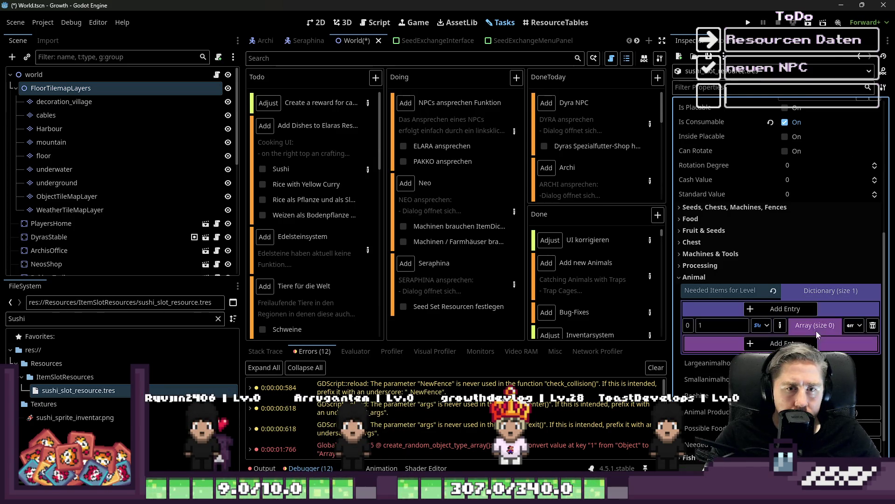
{"action": "left_click", "coordinate": [859, 358]}
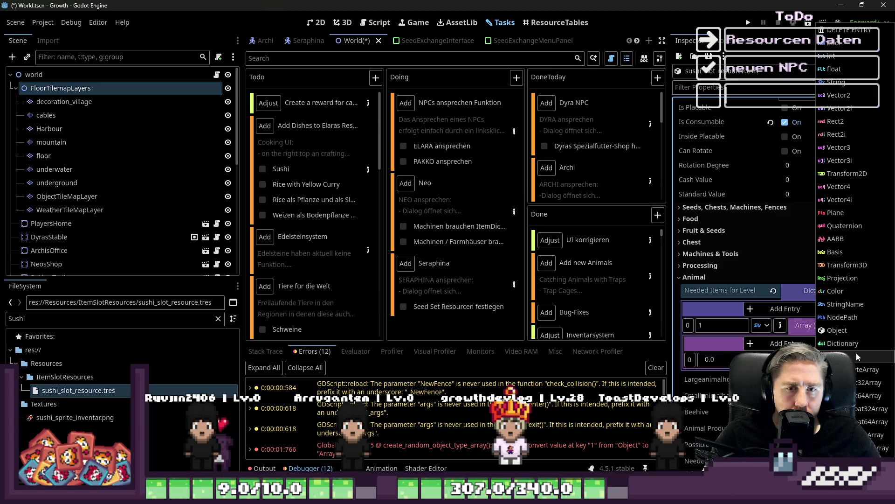
- Make the array element an Object holding rice_slot_resource.tres, then add more elements
{"action": "left_click", "coordinate": [837, 330]}
{"action": "double_click", "coordinate": [62, 318]}
{"action": "type", "text": "r"}
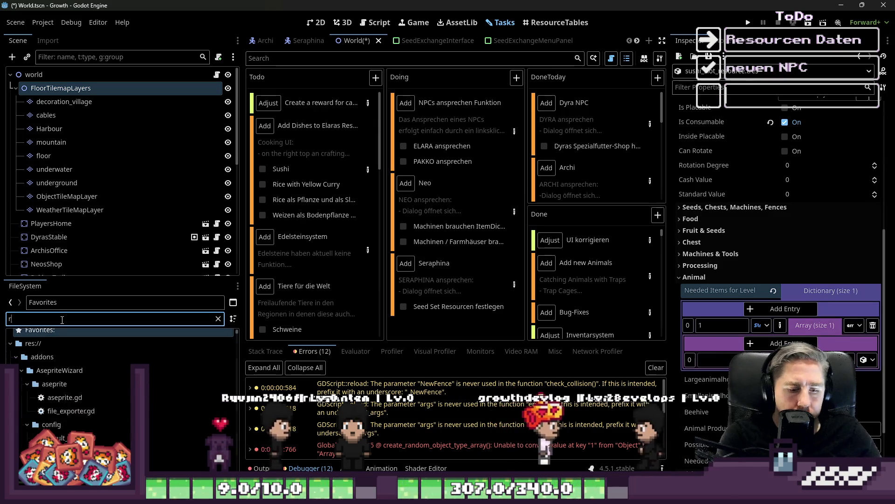
{"action": "type", "text": "ice"}
{"action": "left_click", "coordinate": [93, 411]}
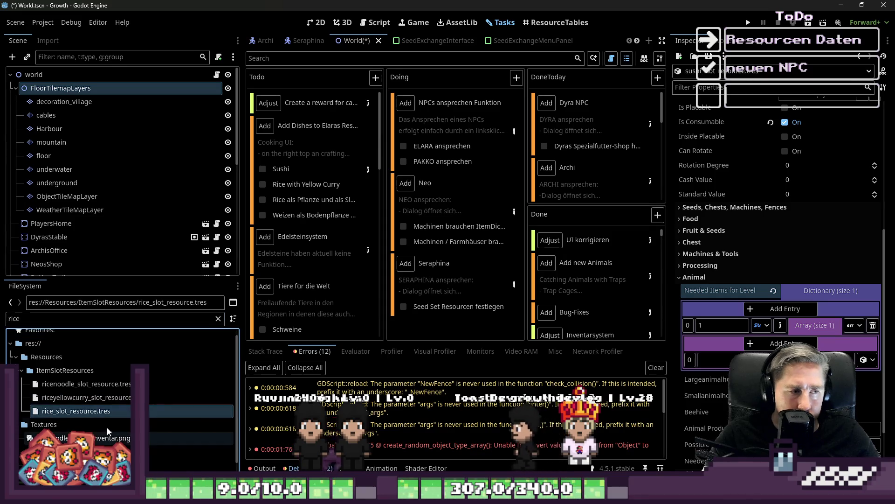
{"action": "left_click_drag", "start_coordinate": [63, 414], "coordinate": [783, 360]}
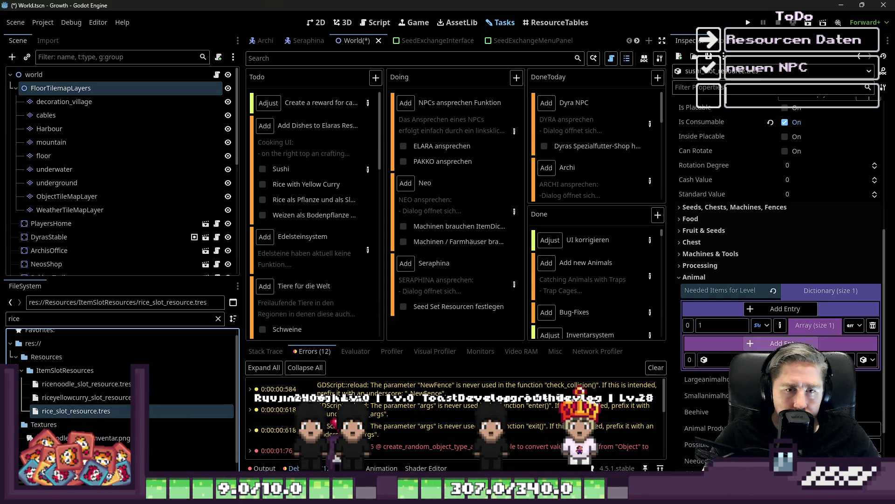
{"action": "left_click", "coordinate": [783, 343]}
{"action": "left_click", "coordinate": [784, 343]}
- Filter FileSystem for the nori and salmon slot resources, checking the Add Dishes task in between
{"action": "double_click", "coordinate": [53, 319]}
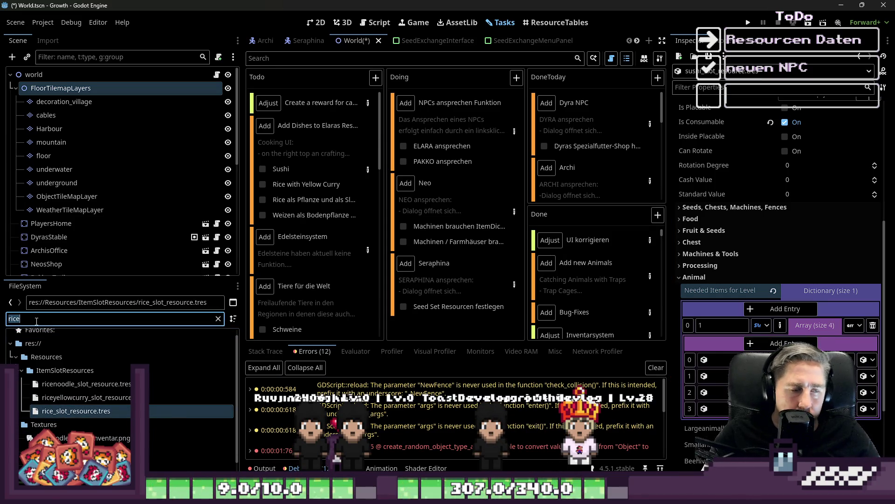
{"action": "type", "text": "nori"}
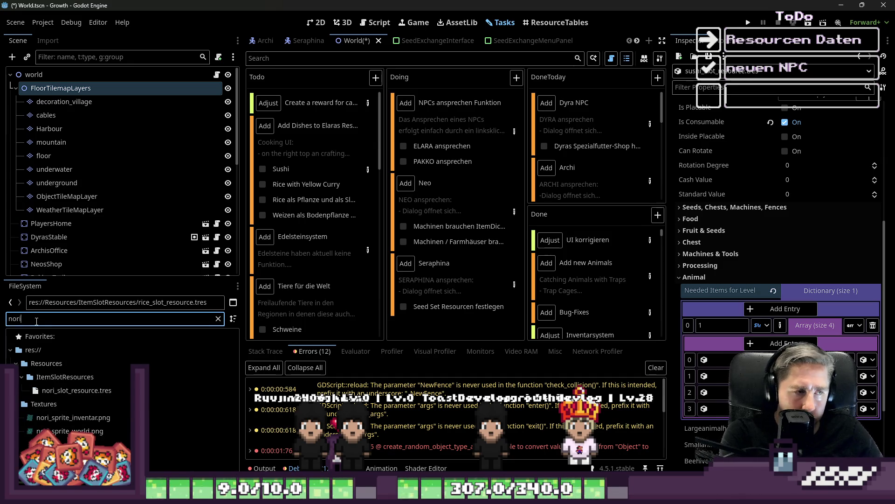
{"action": "left_click", "coordinate": [63, 394]}
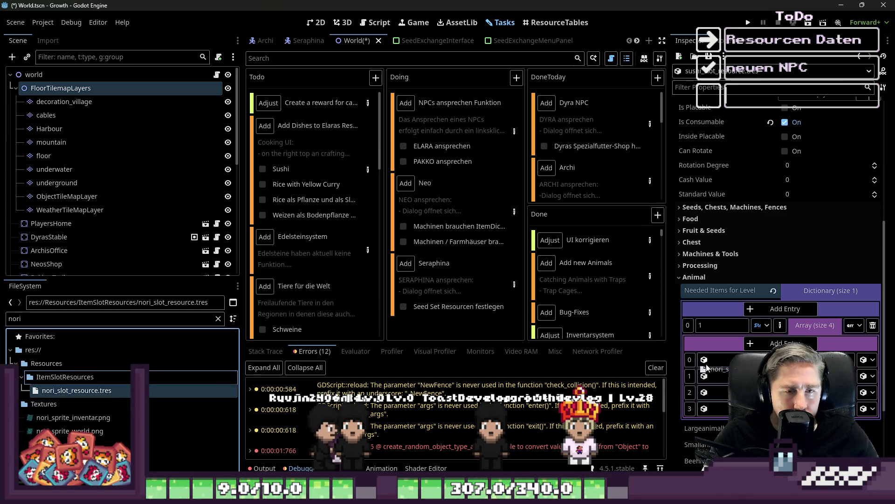
{"action": "double_click", "coordinate": [66, 318]}
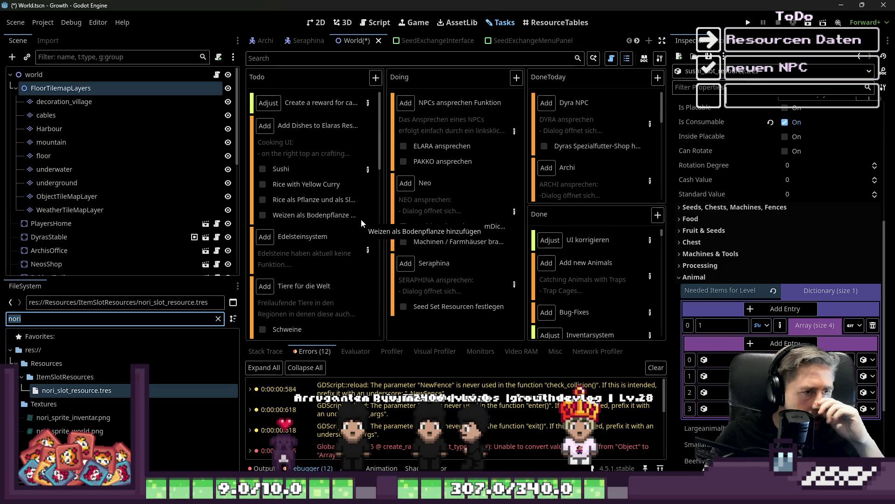
{"action": "left_click", "coordinate": [367, 170]}
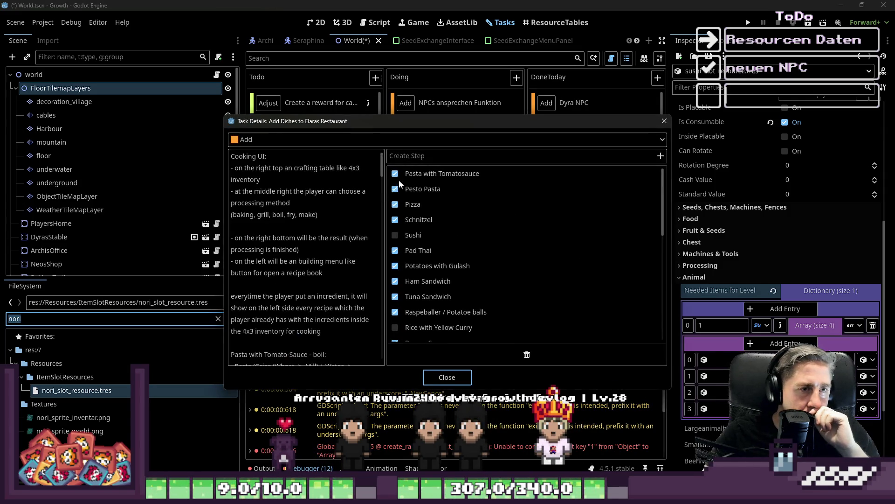
{"action": "left_click", "coordinate": [447, 377]}
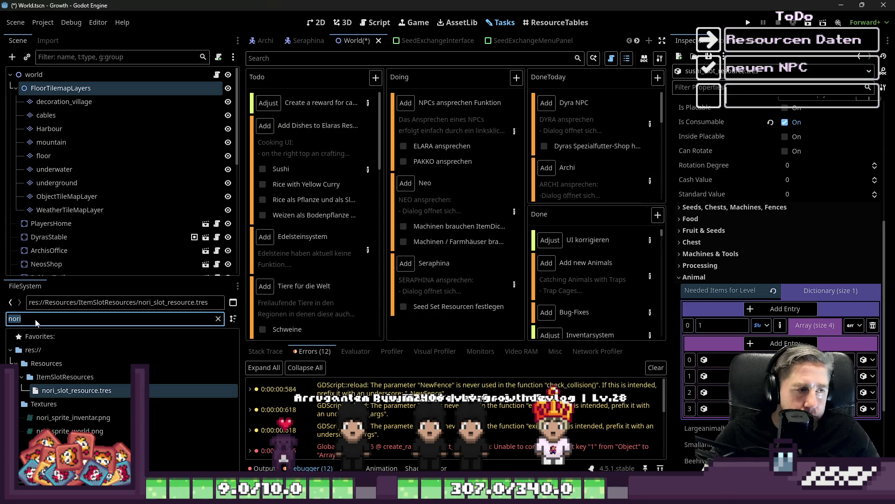
{"action": "type", "text": "salmo"}
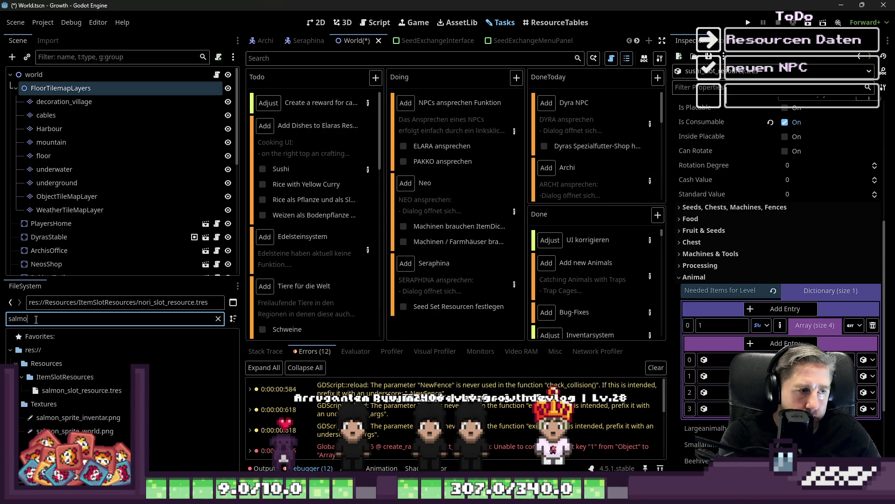
{"action": "left_click", "coordinate": [28, 428]}
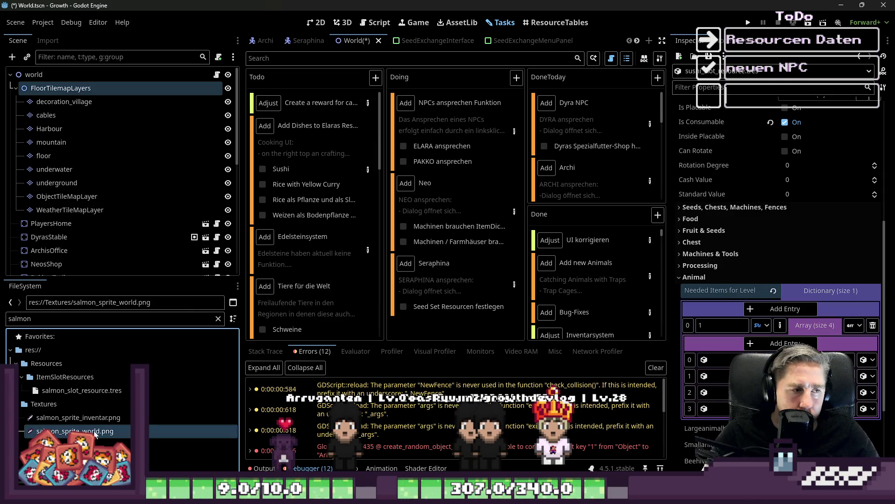
{"action": "left_click", "coordinate": [57, 393]}
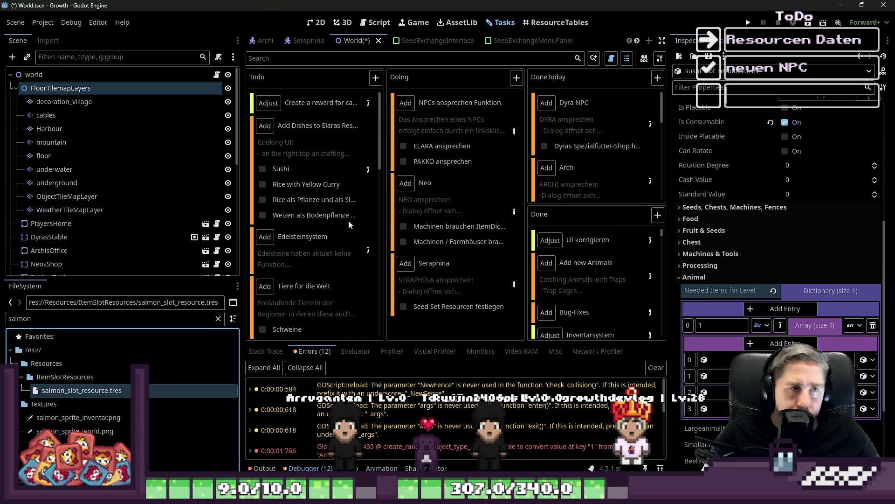
- Add a '- Carrot' line below Cucumber in the Add Dishes task's Sushi ingredients
{"action": "left_click", "coordinate": [365, 171]}
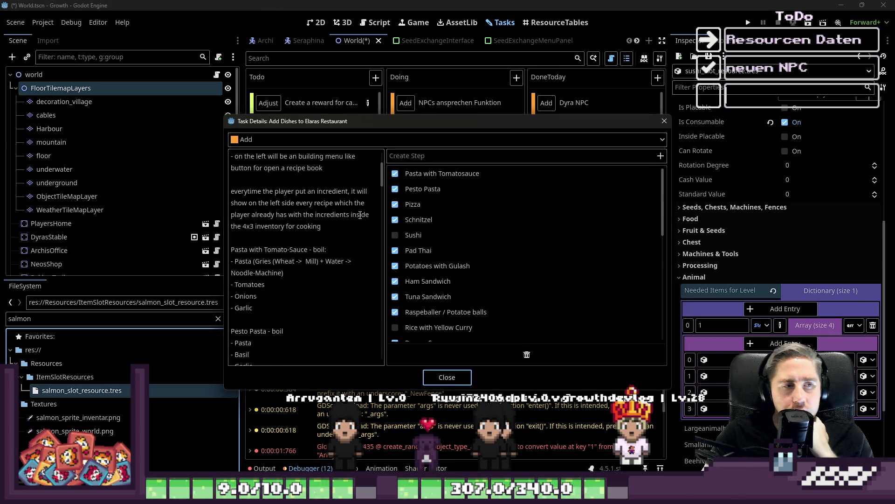
{"action": "scroll", "coordinate": [360, 215], "scroll_direction": "down", "scroll_amount": 10}
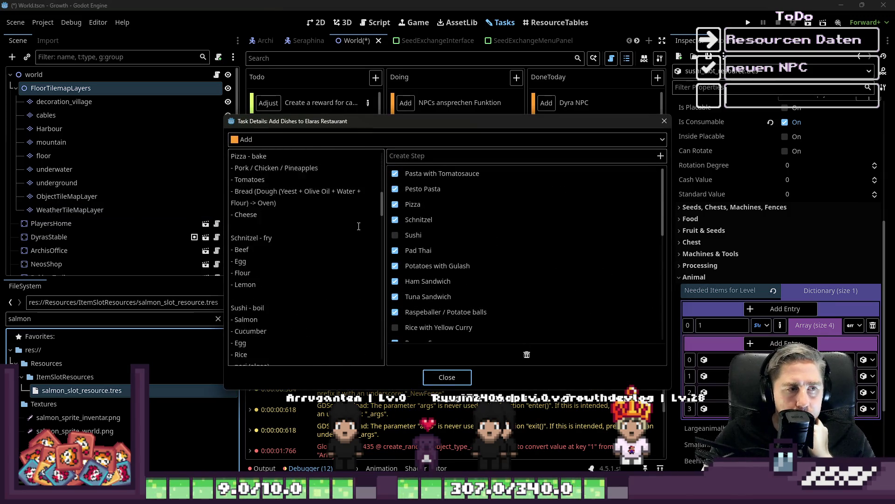
{"action": "scroll", "coordinate": [359, 227], "scroll_direction": "down", "scroll_amount": 2}
{"action": "scroll", "coordinate": [359, 226], "scroll_direction": "up", "scroll_amount": 2}
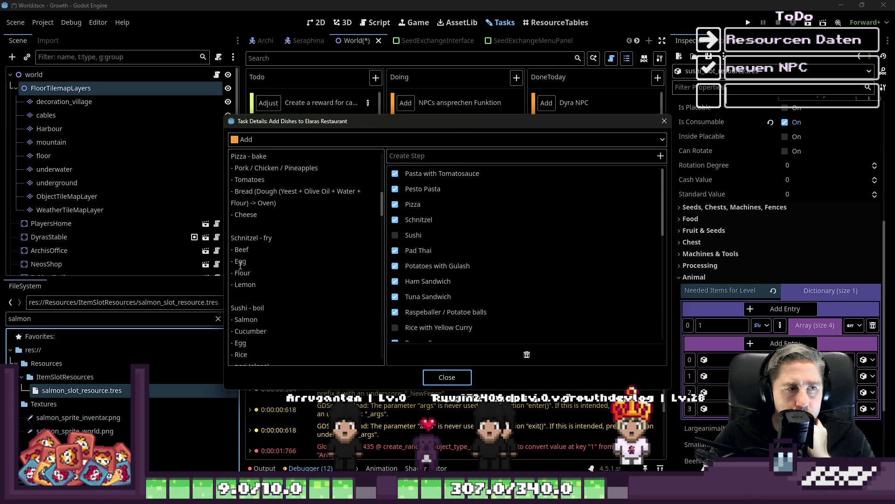
{"action": "left_click", "coordinate": [247, 254]}
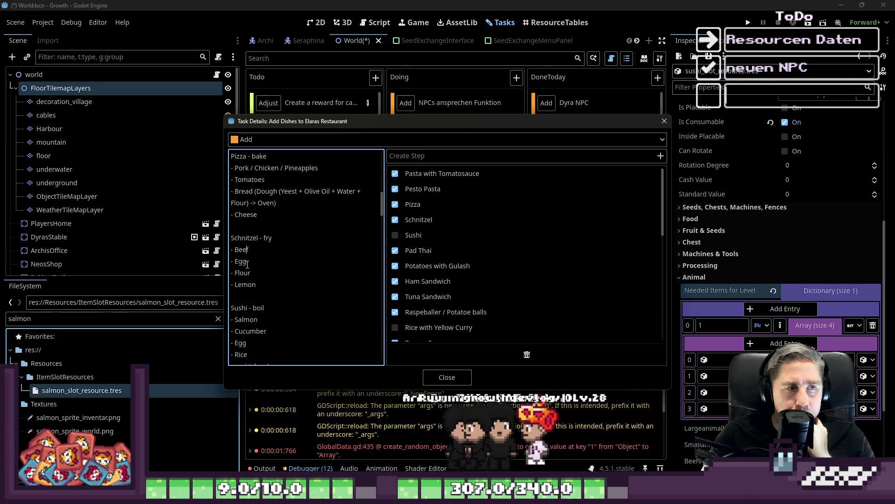
{"action": "scroll", "coordinate": [249, 300], "scroll_direction": "down", "scroll_amount": 2}
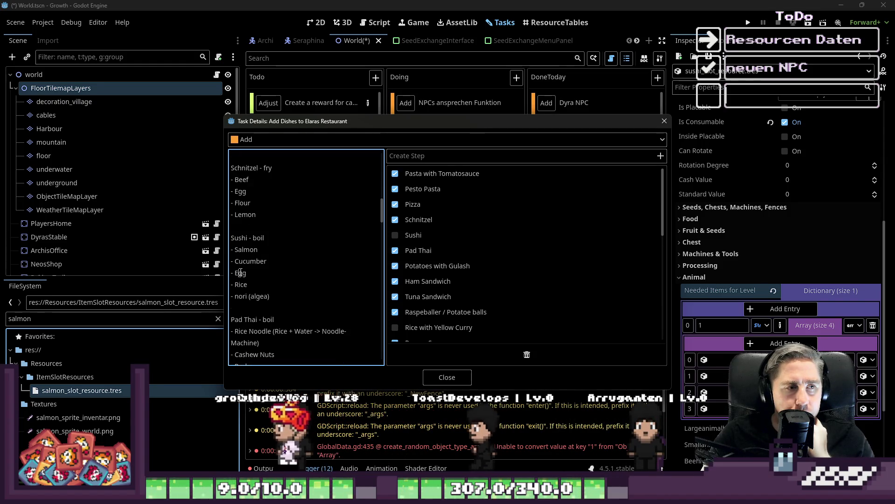
{"action": "left_click", "coordinate": [303, 262]}
{"action": "key", "text": "Return"}
{"action": "type", "text": "- Carrot"}
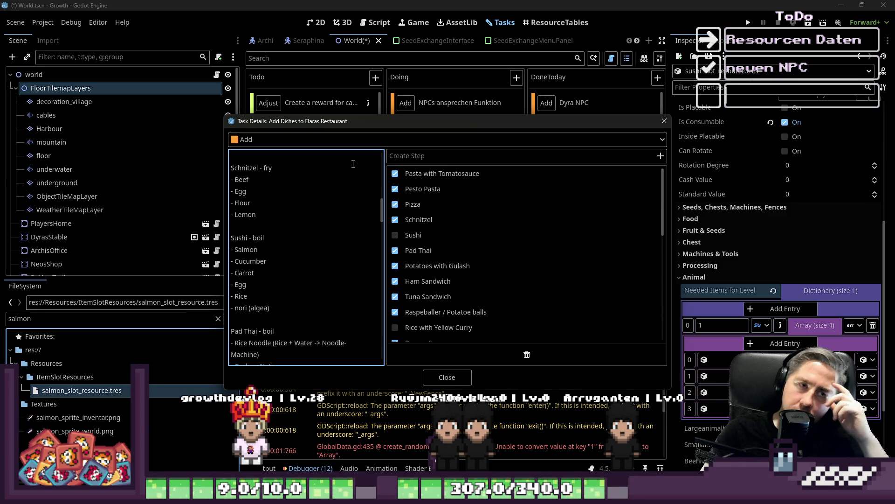
{"action": "left_click", "coordinate": [440, 379]}
{"action": "left_click", "coordinate": [557, 22]}
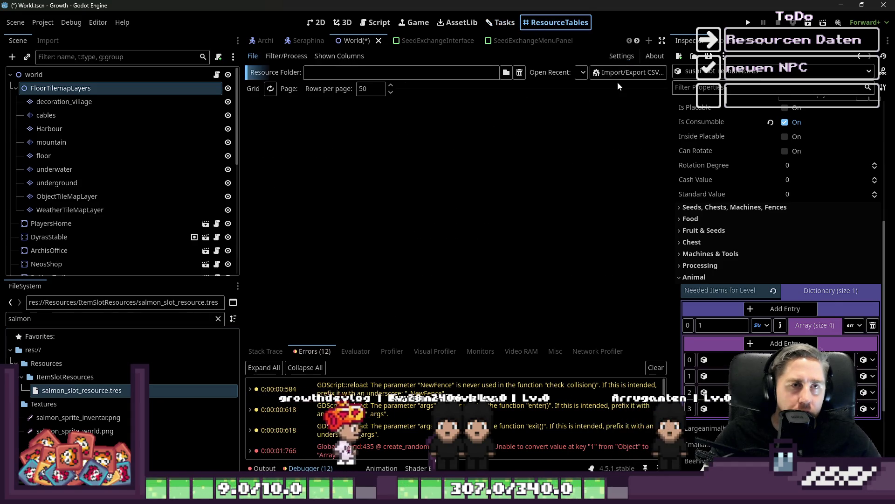
{"action": "left_click", "coordinate": [500, 22]}
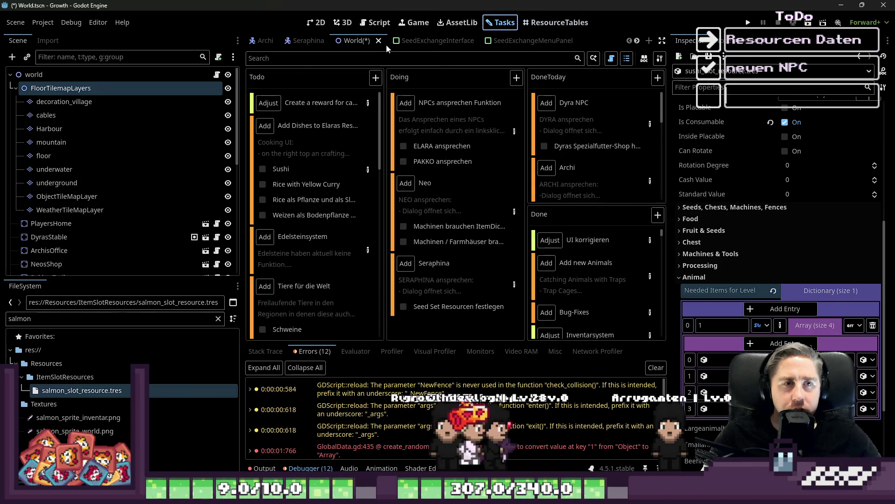
{"action": "left_click", "coordinate": [455, 24]}
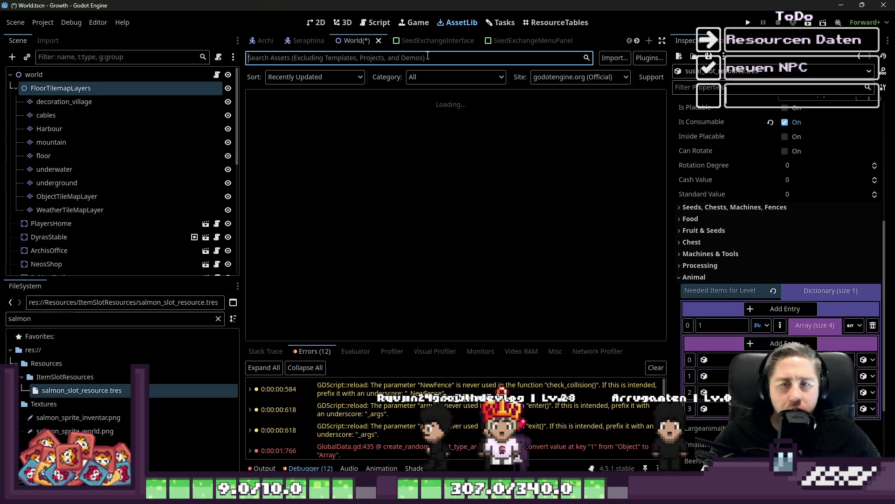
{"action": "type", "text": "T"}
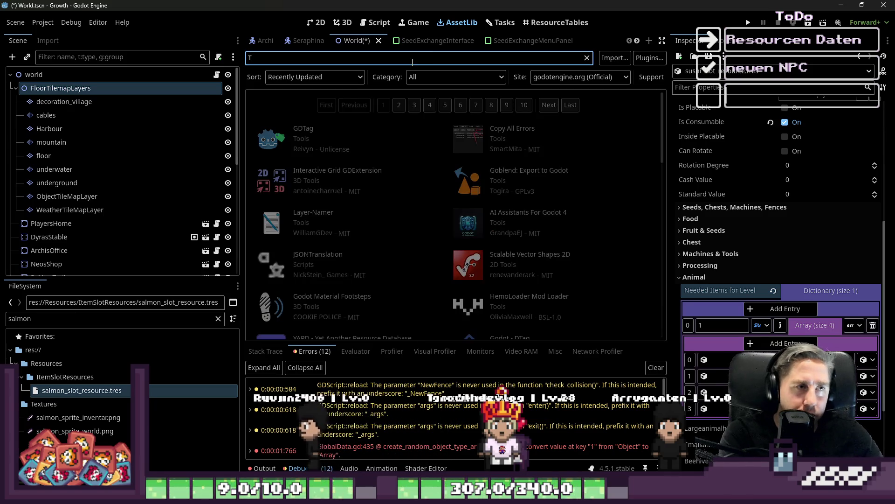
{"action": "type", "text": "odo"}
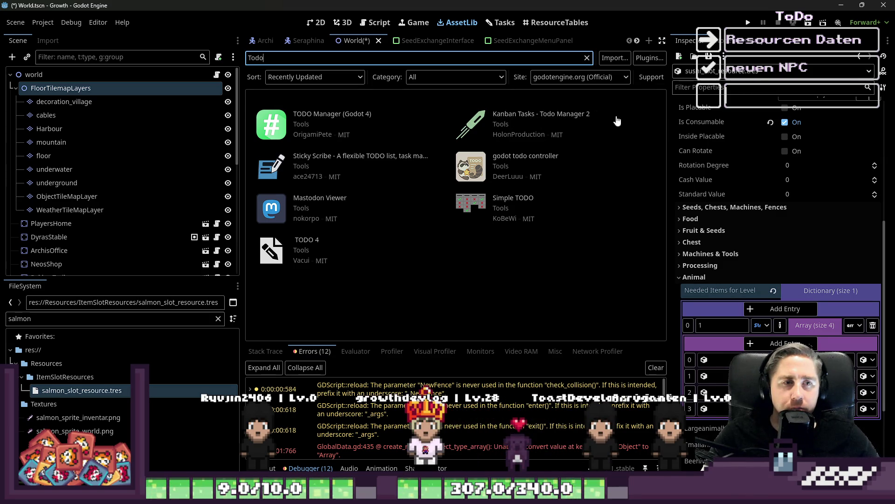
{"action": "left_click", "coordinate": [410, 157]}
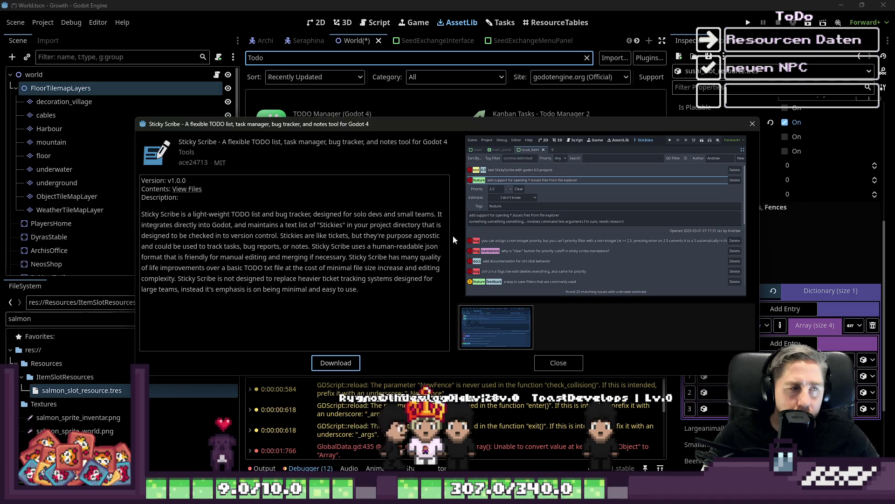
{"action": "left_click", "coordinate": [562, 369]}
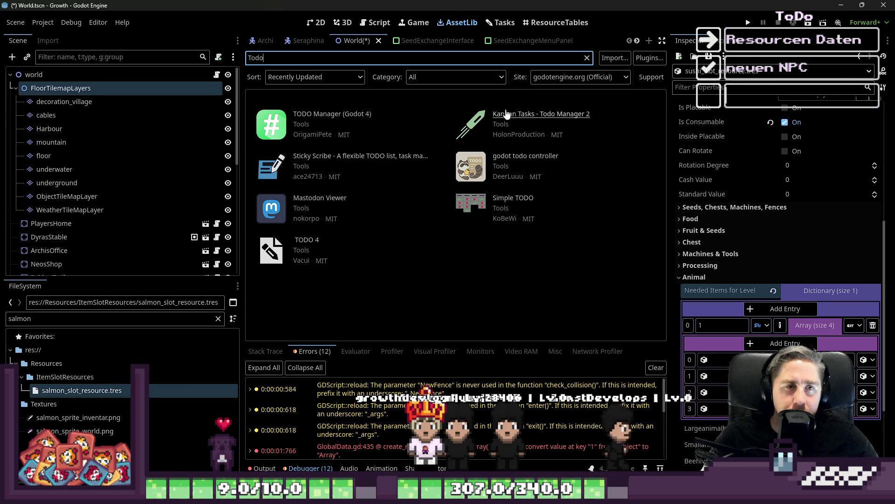
{"action": "left_click", "coordinate": [500, 22]}
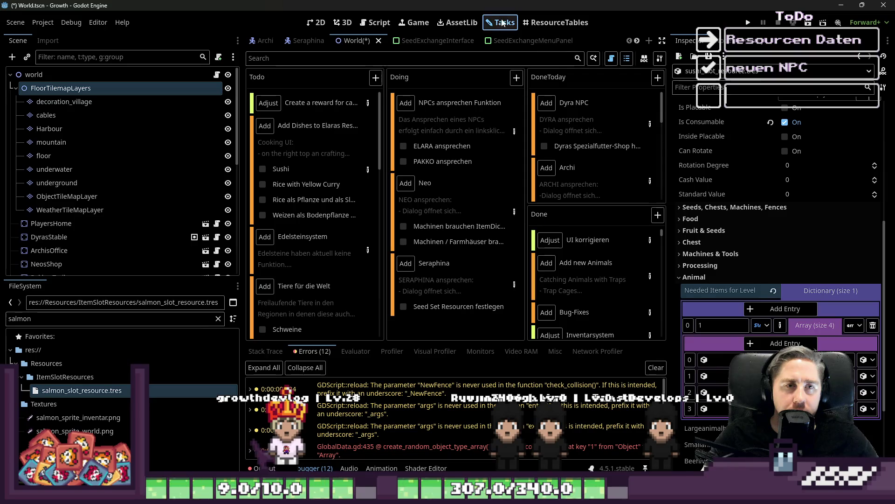
- Review the task board's Categories and Stages settings, then close the Settings dialog
{"action": "left_click", "coordinate": [659, 58]}
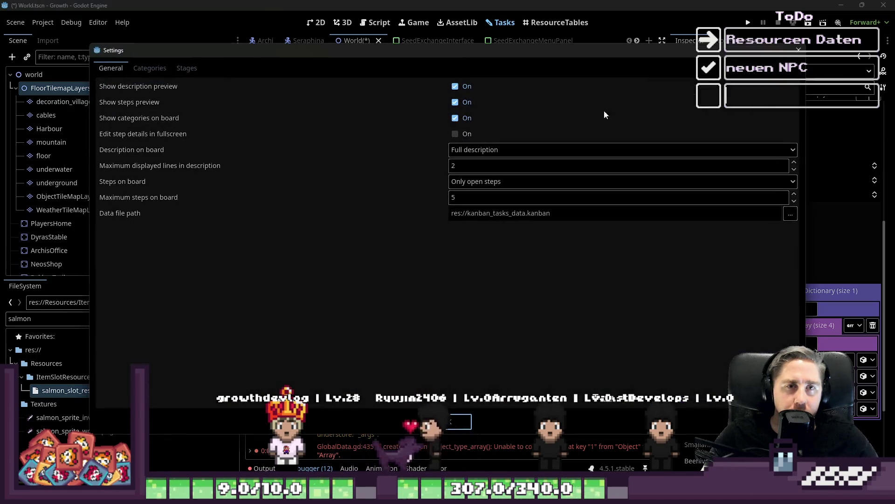
{"action": "left_click", "coordinate": [136, 70]}
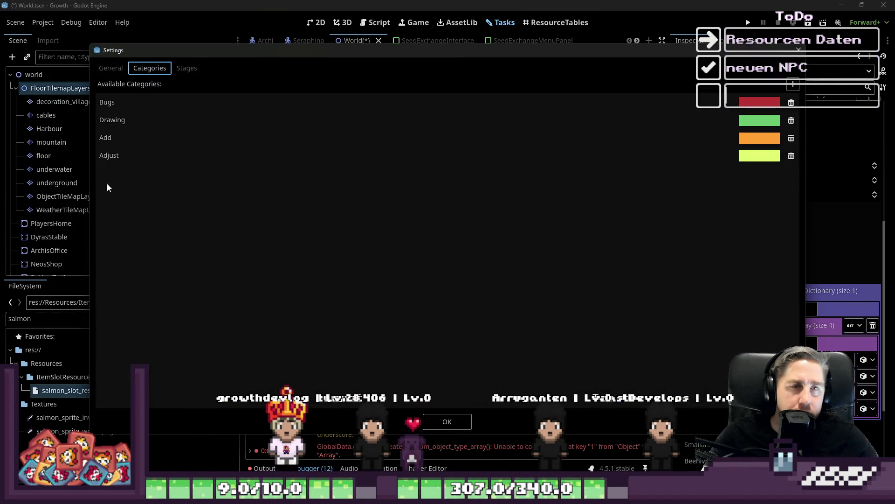
{"action": "left_click", "coordinate": [186, 68]}
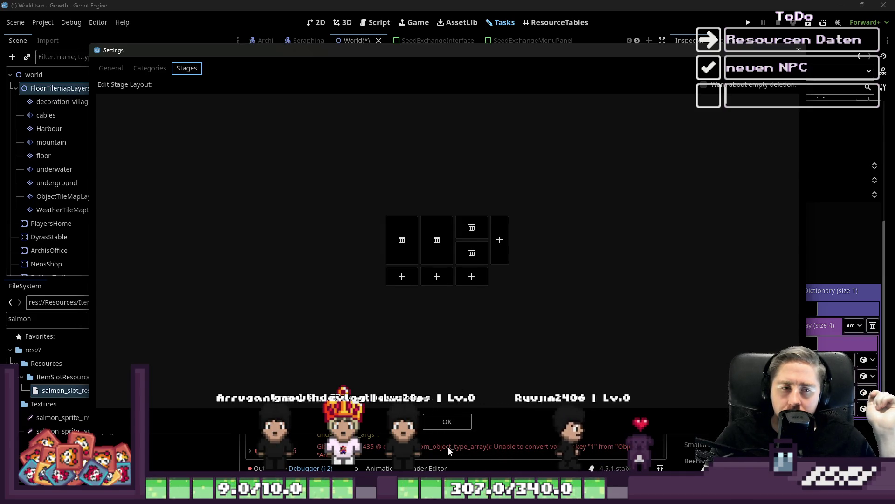
{"action": "left_click", "coordinate": [439, 421]}
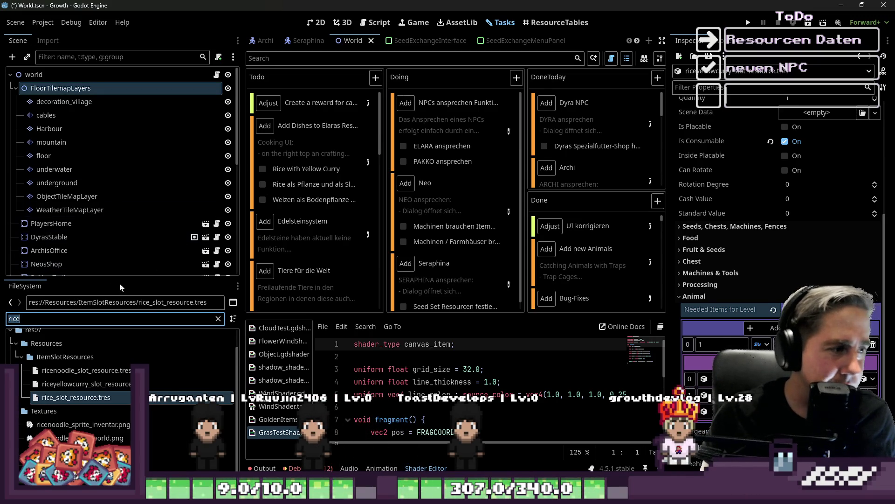
{"action": "scroll", "coordinate": [756, 347], "scroll_direction": "down", "scroll_amount": 2}
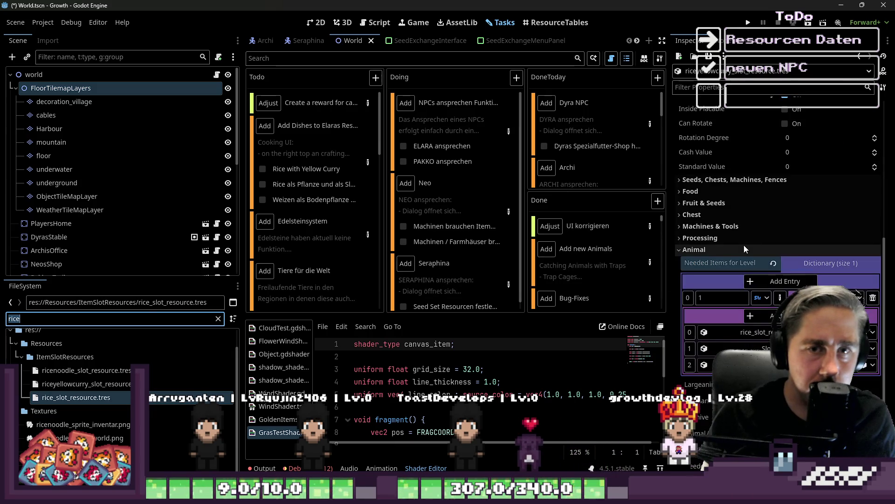
{"action": "scroll", "coordinate": [761, 317], "scroll_direction": "down", "scroll_amount": 2}
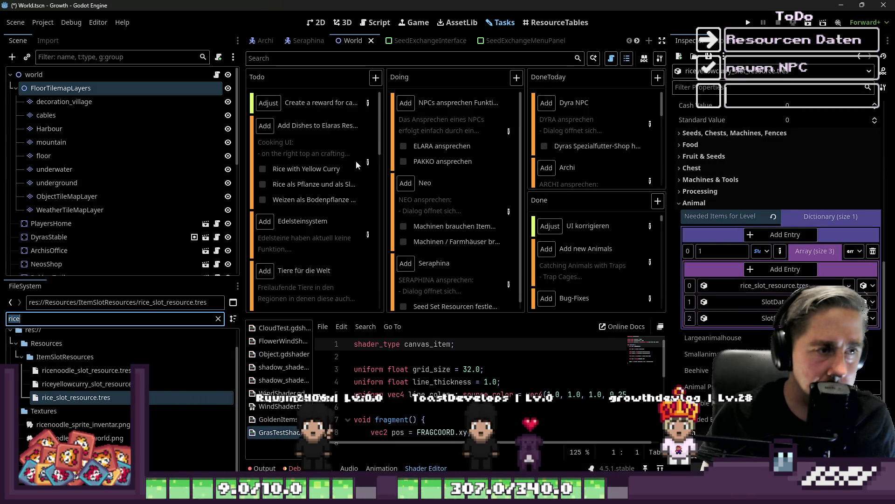
{"action": "double_click", "coordinate": [356, 161]}
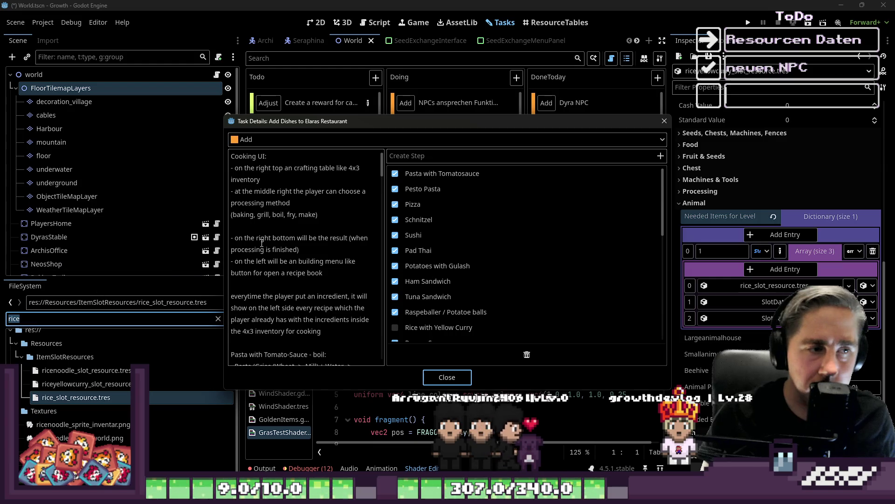
{"action": "scroll", "coordinate": [278, 252], "scroll_direction": "down", "scroll_amount": 12}
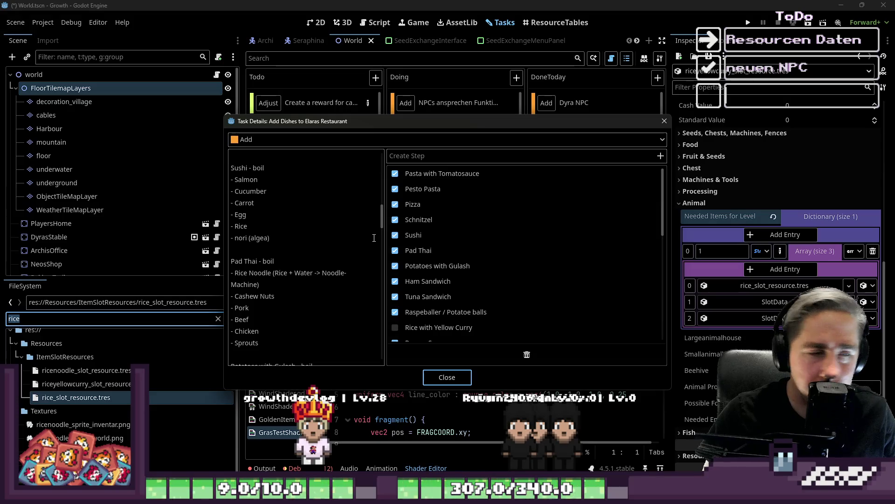
{"action": "scroll", "coordinate": [374, 238], "scroll_direction": "down", "scroll_amount": 10}
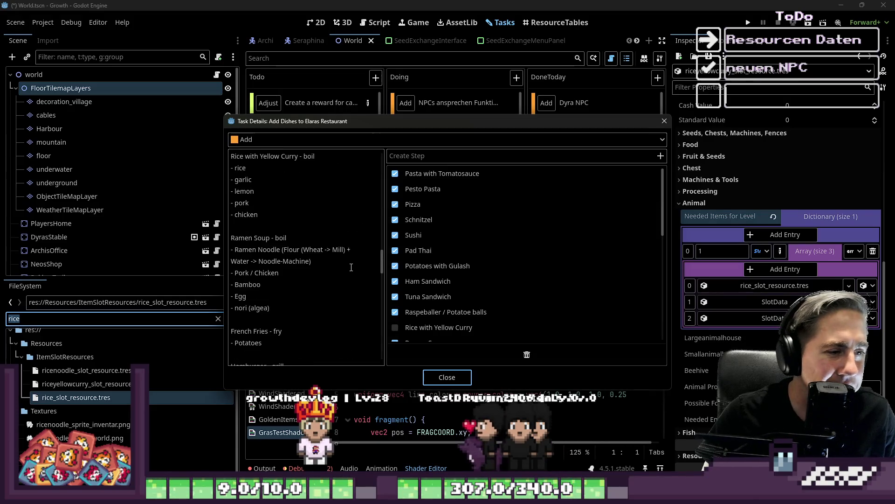
{"action": "scroll", "coordinate": [351, 267], "scroll_direction": "down", "scroll_amount": 10}
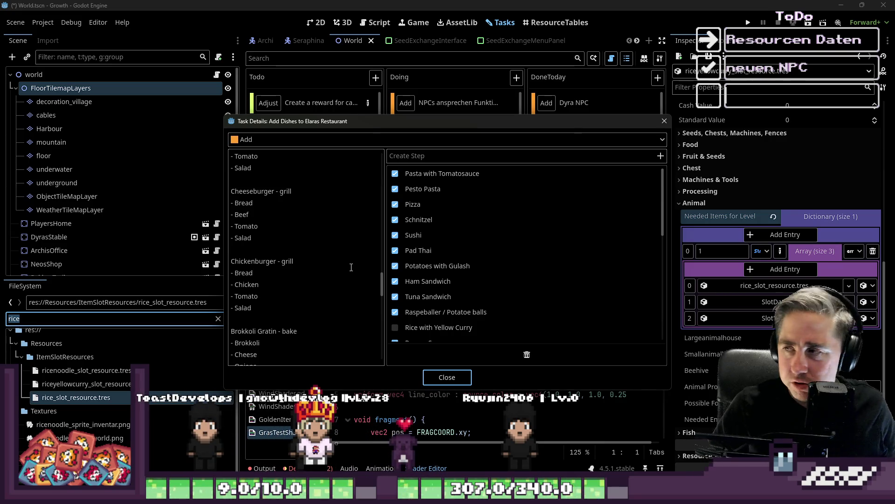
{"action": "scroll", "coordinate": [351, 267], "scroll_direction": "down", "scroll_amount": 5}
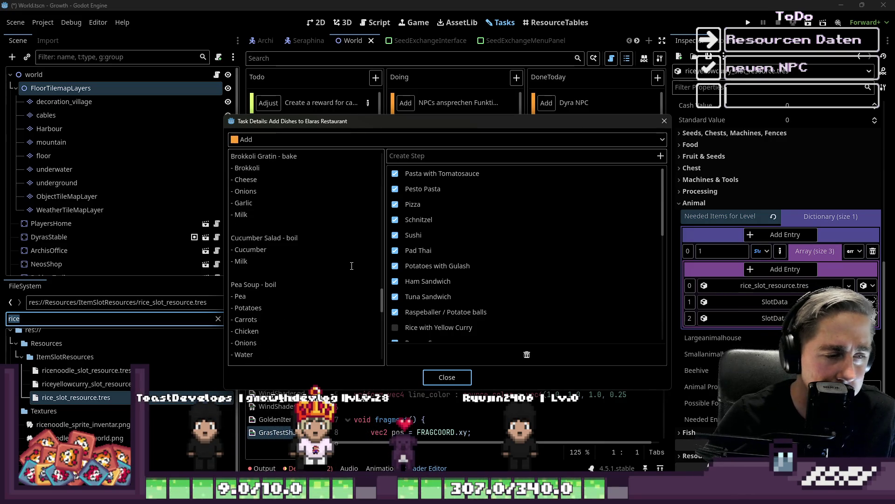
{"action": "scroll", "coordinate": [352, 266], "scroll_direction": "down", "scroll_amount": 4}
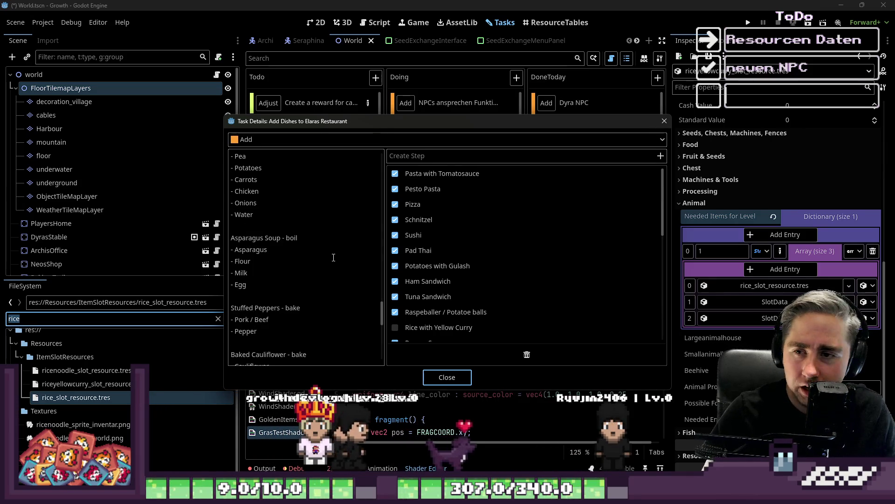
{"action": "scroll", "coordinate": [308, 257], "scroll_direction": "down", "scroll_amount": 2}
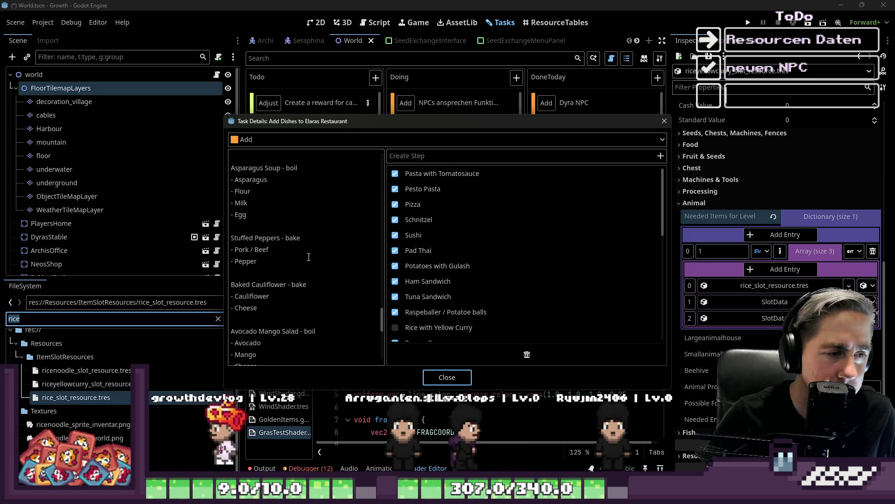
{"action": "scroll", "coordinate": [308, 257], "scroll_direction": "down", "scroll_amount": 3}
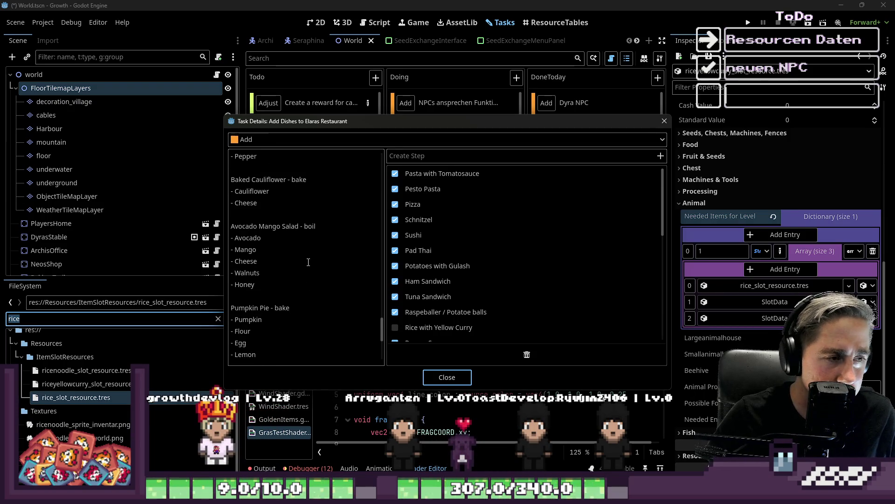
{"action": "left_click_drag", "start_coordinate": [391, 127], "coordinate": [508, 82]}
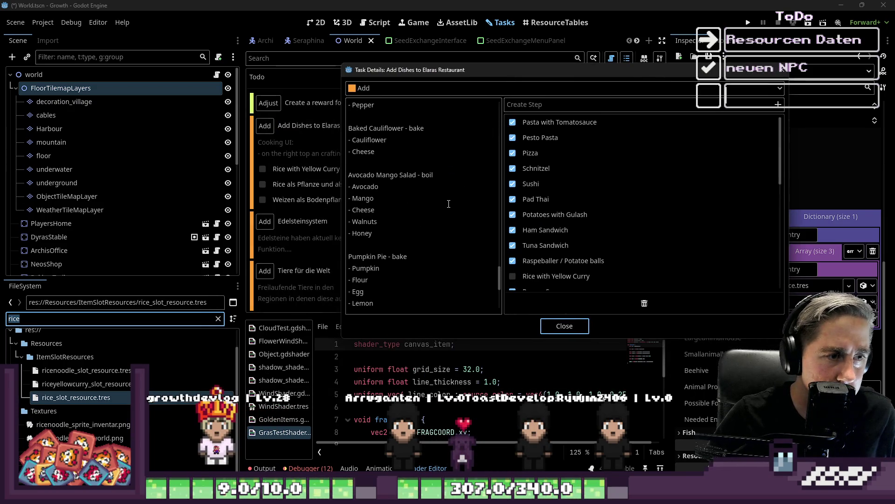
{"action": "scroll", "coordinate": [449, 204], "scroll_direction": "down", "scroll_amount": 5}
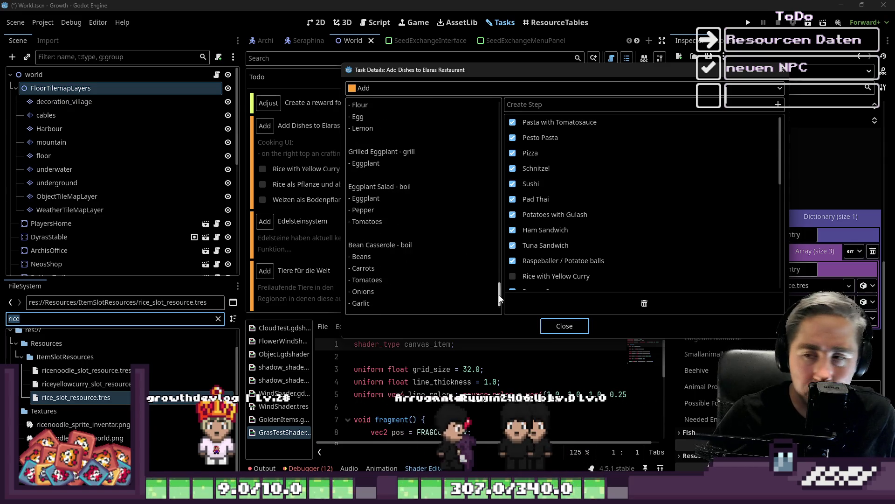
{"action": "scroll", "coordinate": [498, 289], "scroll_direction": "up", "scroll_amount": 3}
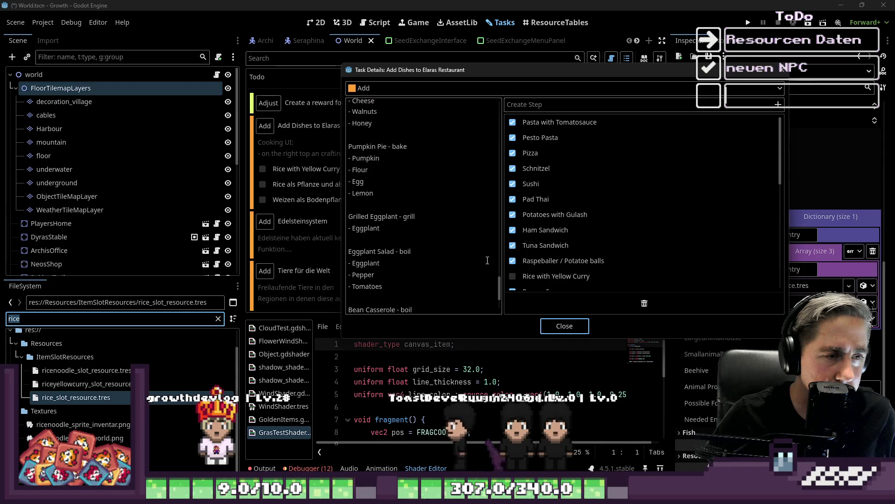
{"action": "scroll", "coordinate": [486, 257], "scroll_direction": "up", "scroll_amount": 2}
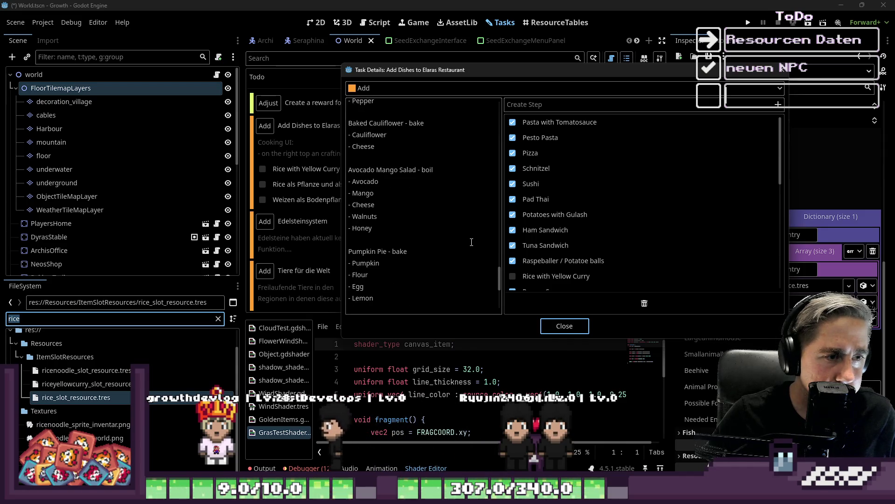
{"action": "scroll", "coordinate": [471, 242], "scroll_direction": "up", "scroll_amount": 4}
{"action": "scroll", "coordinate": [466, 233], "scroll_direction": "down", "scroll_amount": 5}
{"action": "scroll", "coordinate": [453, 220], "scroll_direction": "down", "scroll_amount": 3}
{"action": "scroll", "coordinate": [456, 212], "scroll_direction": "up", "scroll_amount": 6}
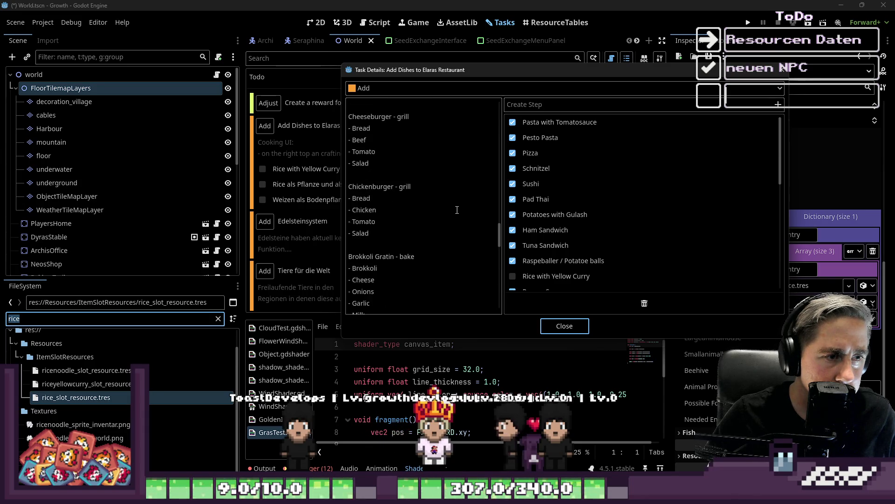
{"action": "scroll", "coordinate": [457, 210], "scroll_direction": "up", "scroll_amount": 2}
{"action": "scroll", "coordinate": [457, 210], "scroll_direction": "down", "scroll_amount": 5}
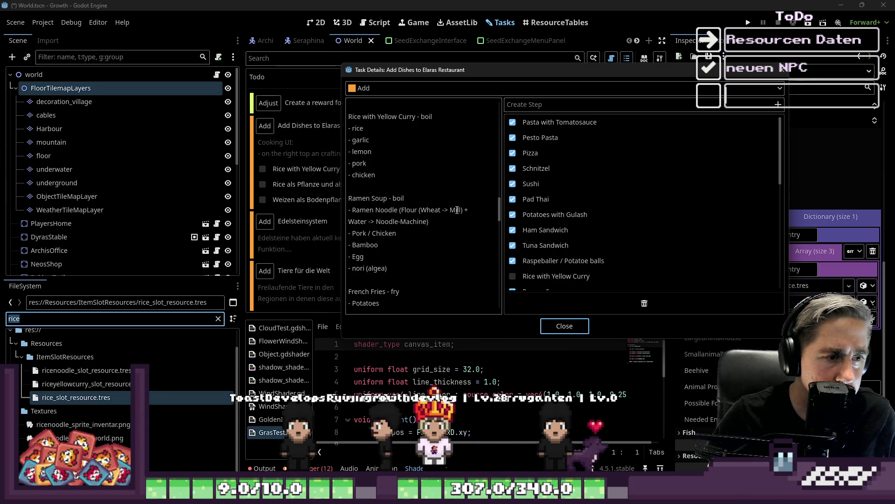
{"action": "scroll", "coordinate": [457, 209], "scroll_direction": "up", "scroll_amount": 1}
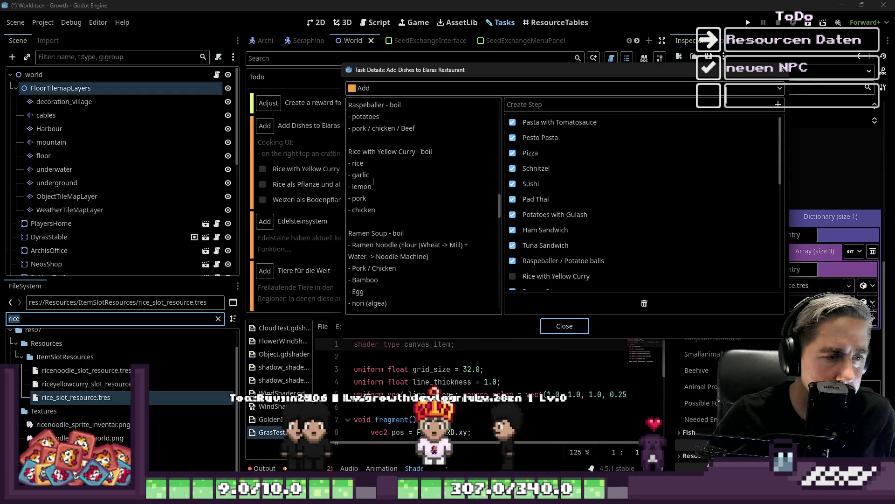
{"action": "left_click", "coordinate": [582, 326]}
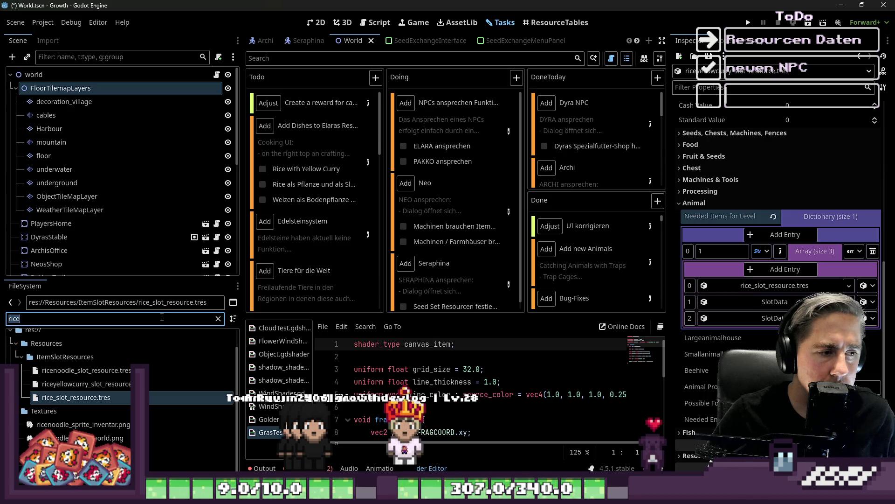
- Add two array entries and drop the green onion resource into slot 2
{"action": "type", "text": "garl"}
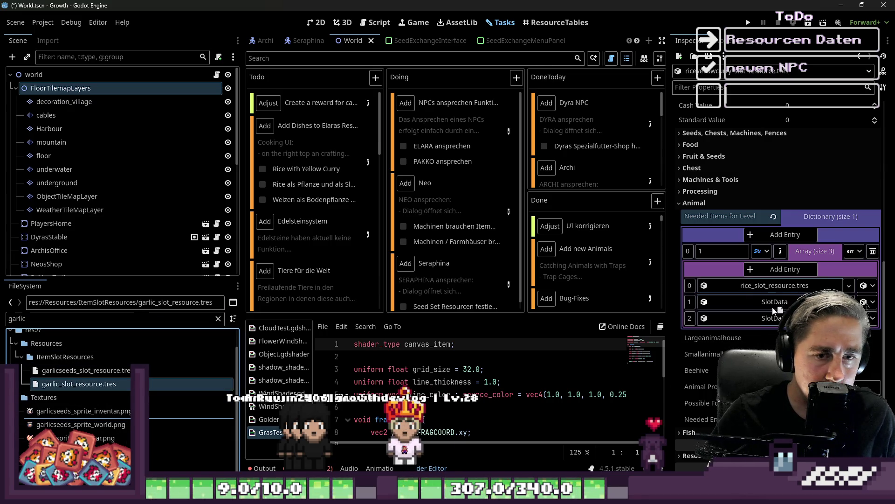
{"action": "double_click", "coordinate": [785, 269]}
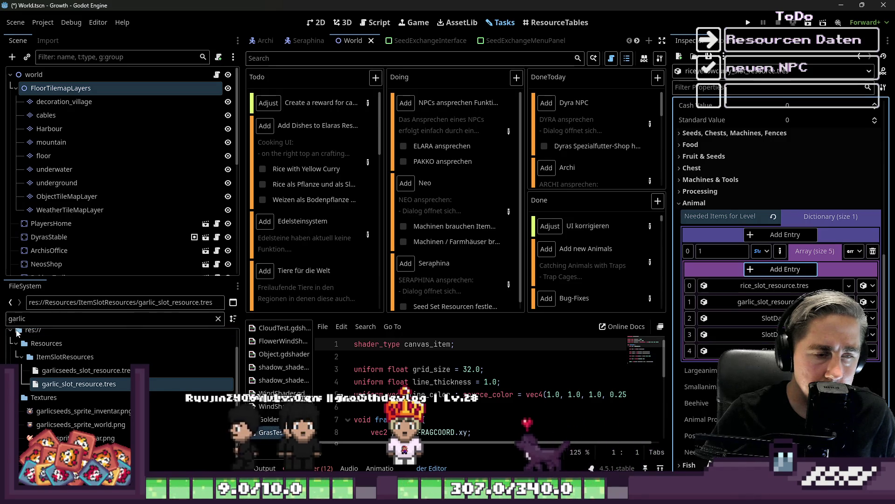
{"action": "left_click", "coordinate": [35, 319]}
{"action": "double_click", "coordinate": [34, 317]}
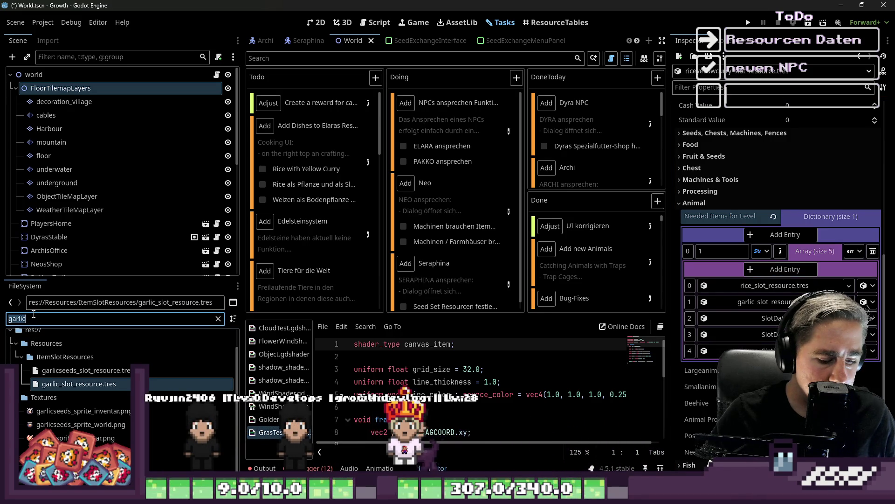
{"action": "type", "text": "onio"}
{"action": "left_click_drag", "start_coordinate": [67, 385], "coordinate": [770, 318]}
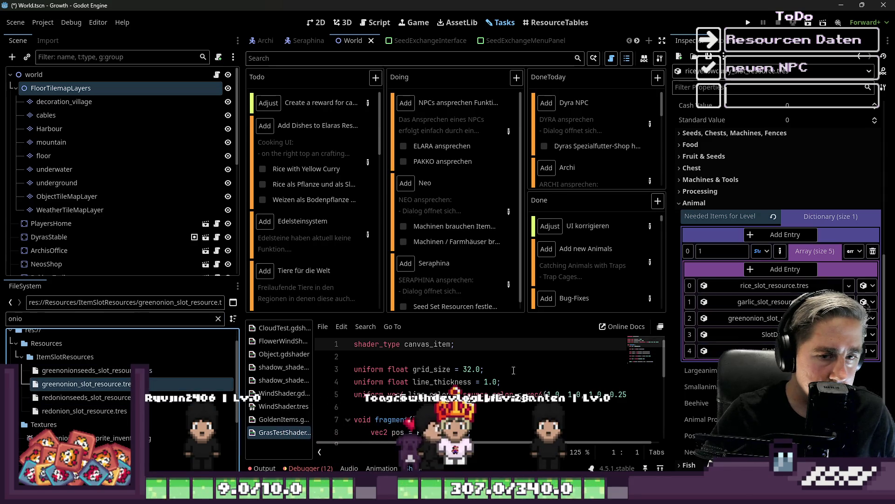
- Place the pork resource in slot 3 and the raw chicken resource after it
{"action": "double_click", "coordinate": [94, 319]}
{"action": "type", "text": "pork"}
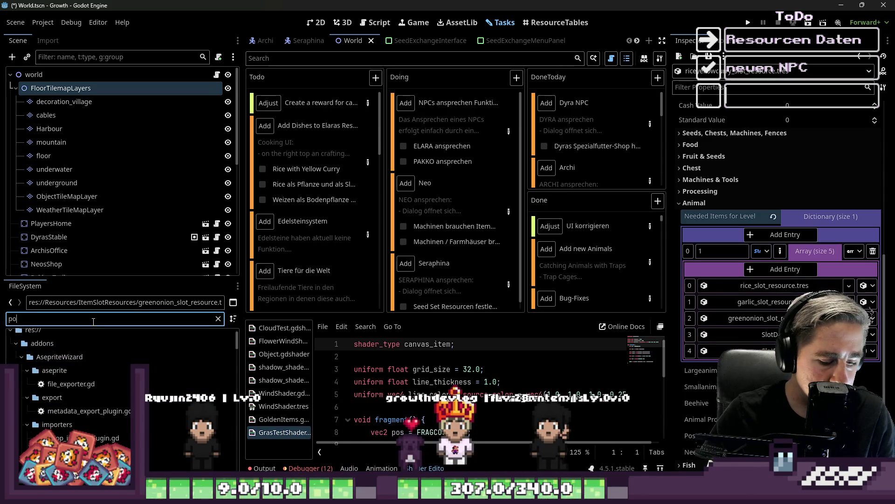
{"action": "left_click_drag", "start_coordinate": [74, 397], "coordinate": [764, 334]}
{"action": "double_click", "coordinate": [54, 319]}
{"action": "type", "text": "chiv"}
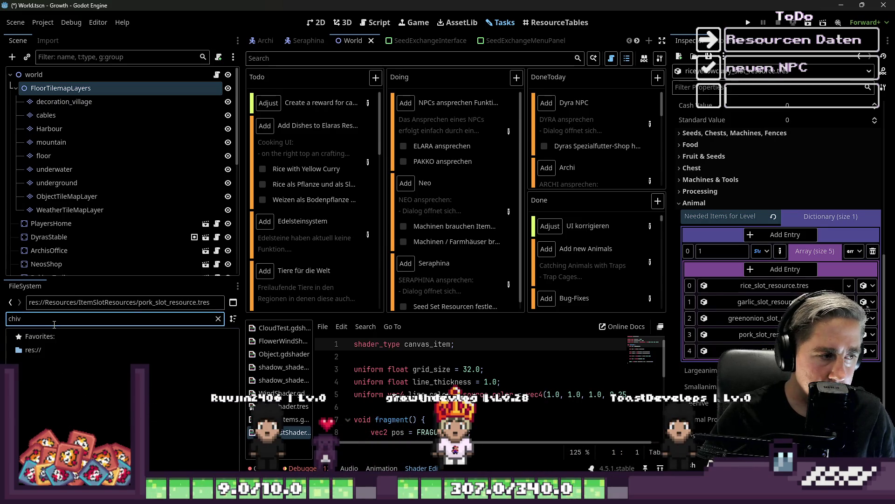
{"action": "key", "text": "BackSpace"}
{"action": "type", "text": "c"}
{"action": "type", "text": "ke"}
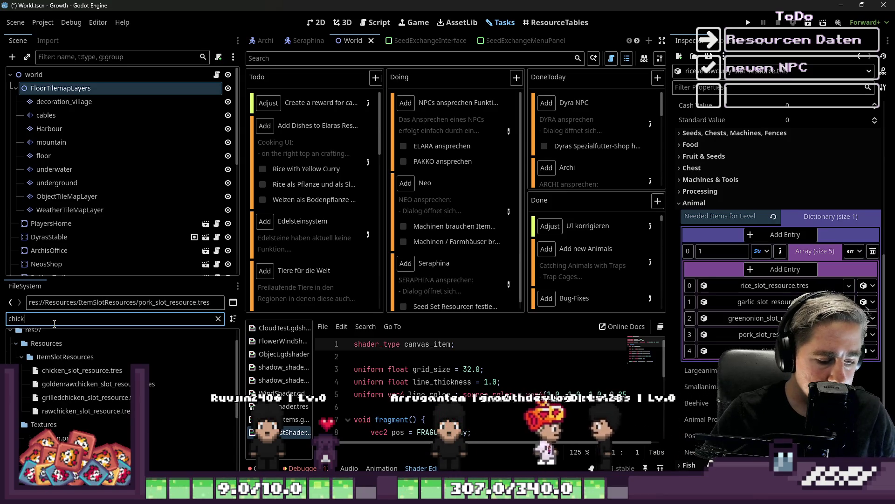
{"action": "mouse_move", "coordinate": [86, 411]}
{"action": "left_mouse_down"}
{"action": "mouse_move", "coordinate": [715, 372]}
{"action": "mouse_move", "coordinate": [704, 371]}
{"action": "left_mouse_up"}
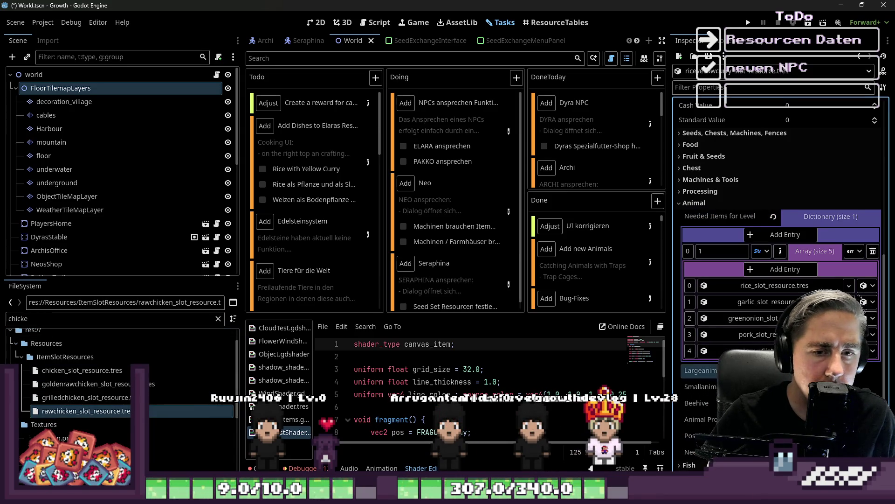
{"action": "left_click_drag", "start_coordinate": [93, 412], "coordinate": [645, 369]}
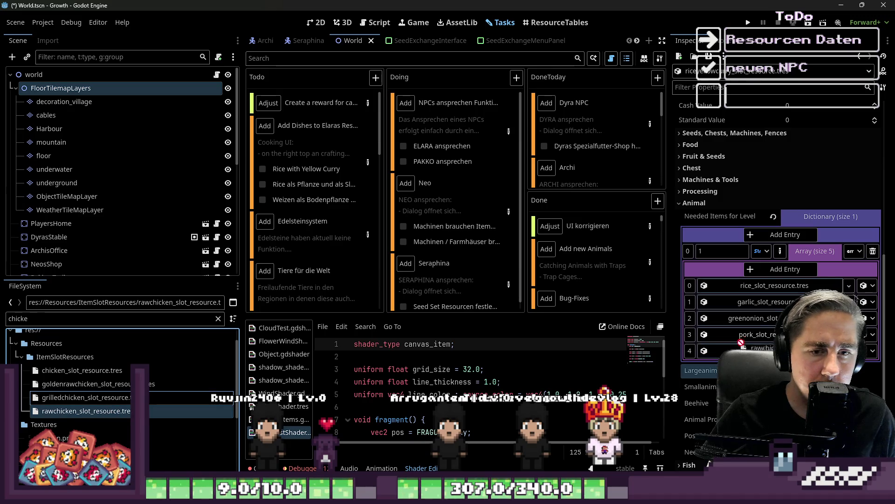
- Add another array entry, select lemon_slot_resource.tres, and collapse the array
{"action": "left_click", "coordinate": [759, 268]}
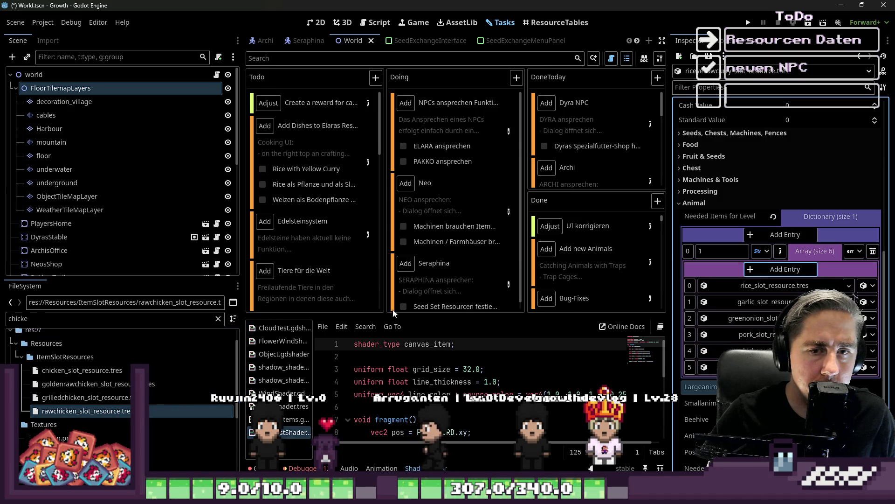
{"action": "double_click", "coordinate": [80, 321]}
{"action": "type", "text": "lemon"}
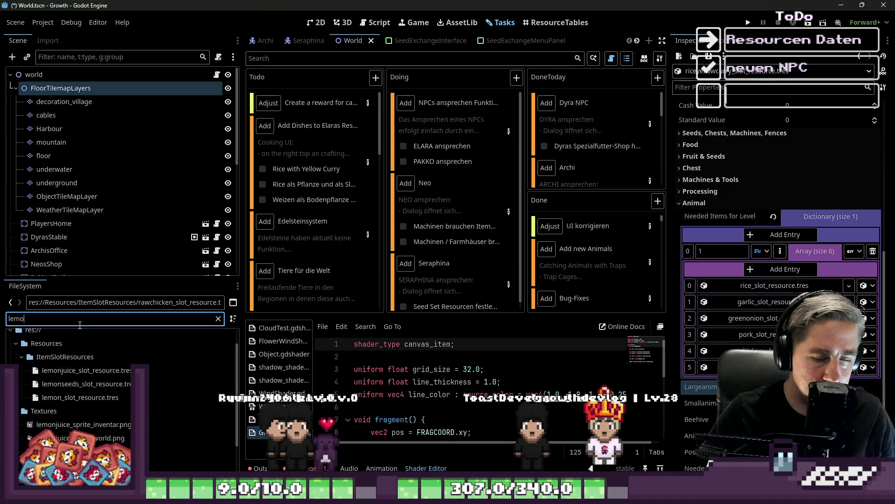
{"action": "left_click", "coordinate": [77, 397]}
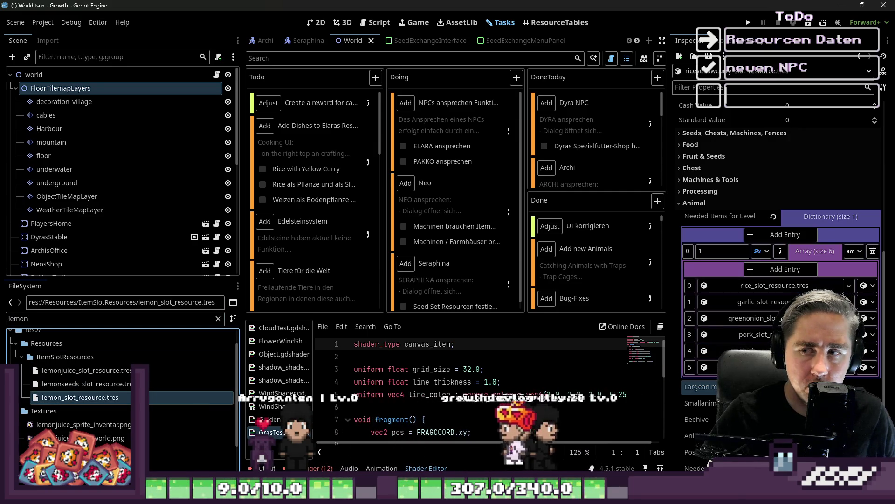
{"action": "left_click", "coordinate": [813, 251]}
- Save the scene and check off the Rice with Yellow Curry task
{"action": "key", "text": "ctrl+s"}
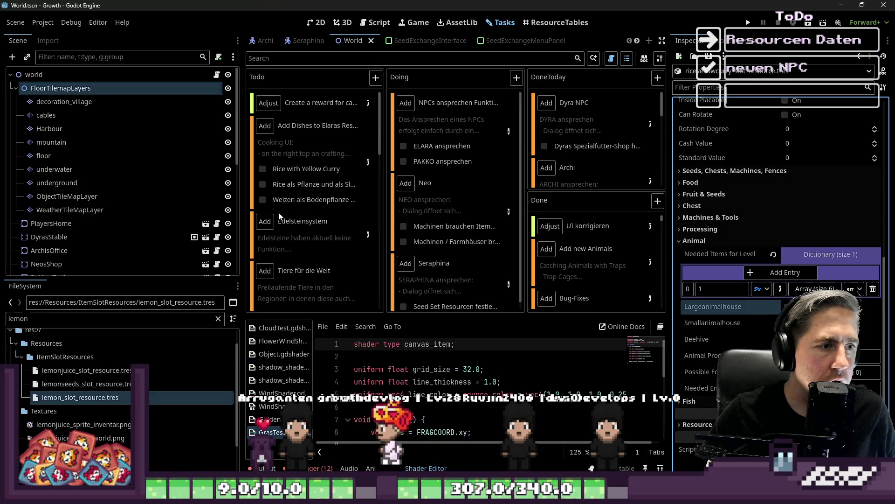
{"action": "left_click", "coordinate": [261, 171]}
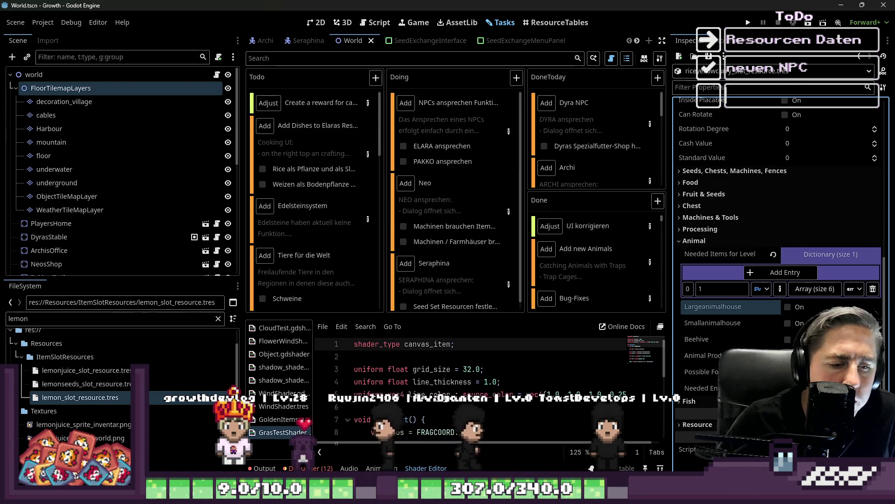
{"action": "key", "text": "alt+Tab"}
{"action": "key", "text": "alt+Tab"}
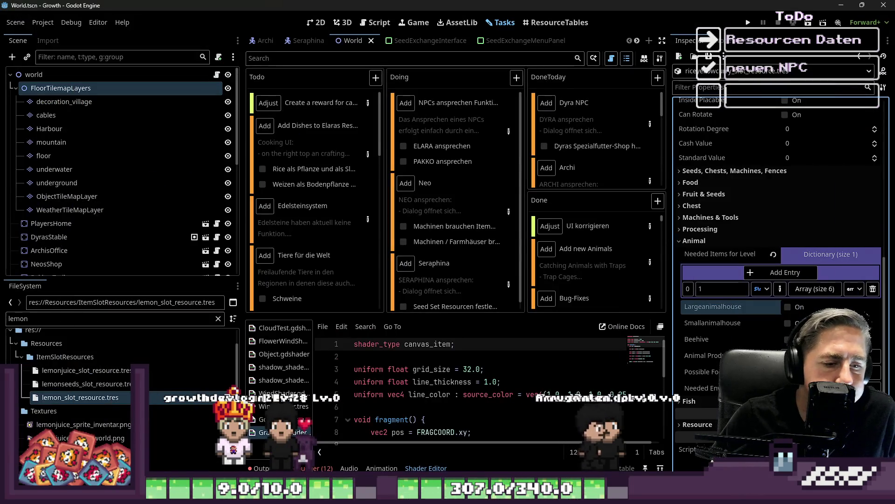
- Open potato_sprite_sheet.png from FileSystem in Aseprite as the external editor
{"action": "double_click", "coordinate": [58, 323]}
{"action": "type", "text": "potat"}
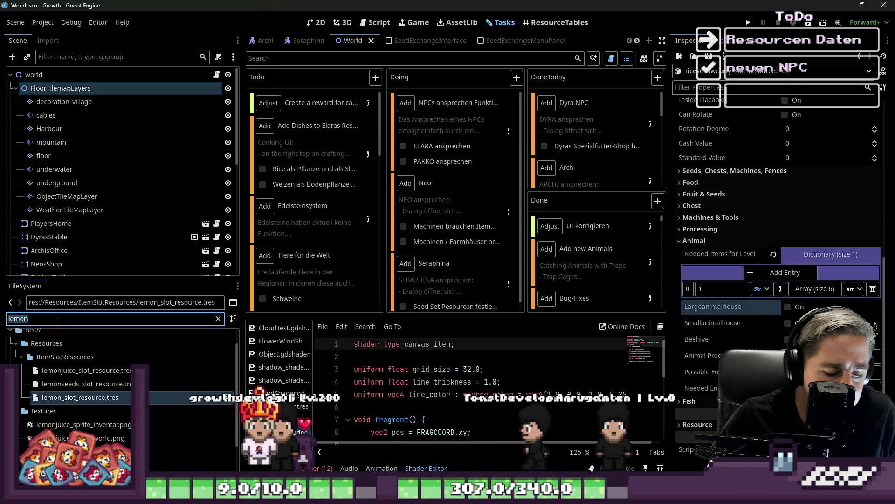
{"action": "type", "text": "o"}
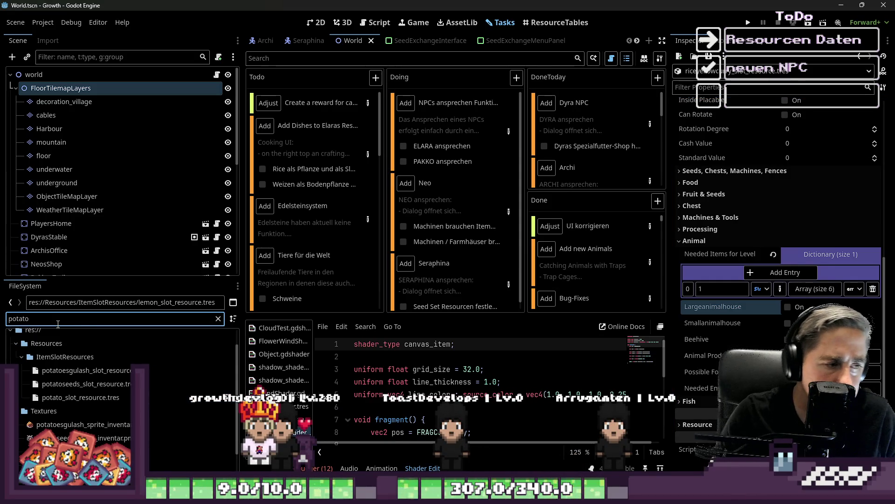
{"action": "scroll", "coordinate": [116, 396], "scroll_direction": "down", "scroll_amount": 1}
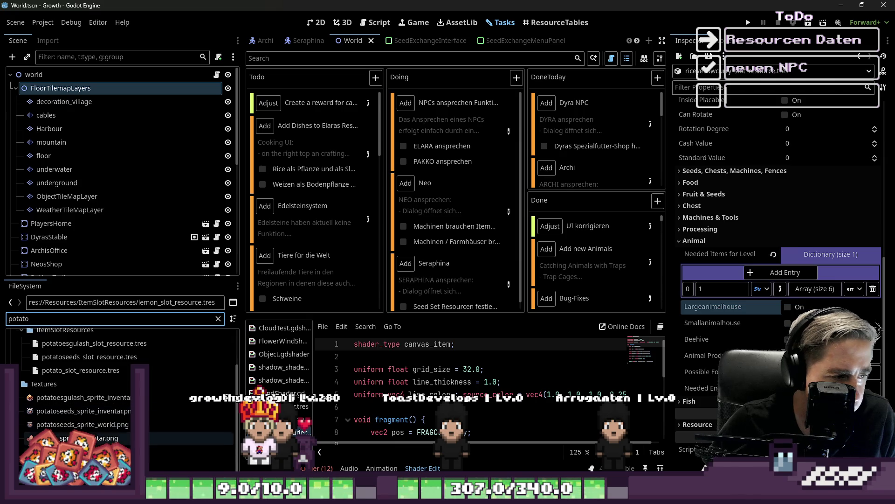
{"action": "left_click", "coordinate": [79, 451]}
{"action": "right_click", "coordinate": [54, 451]}
{"action": "left_click", "coordinate": [84, 460]}
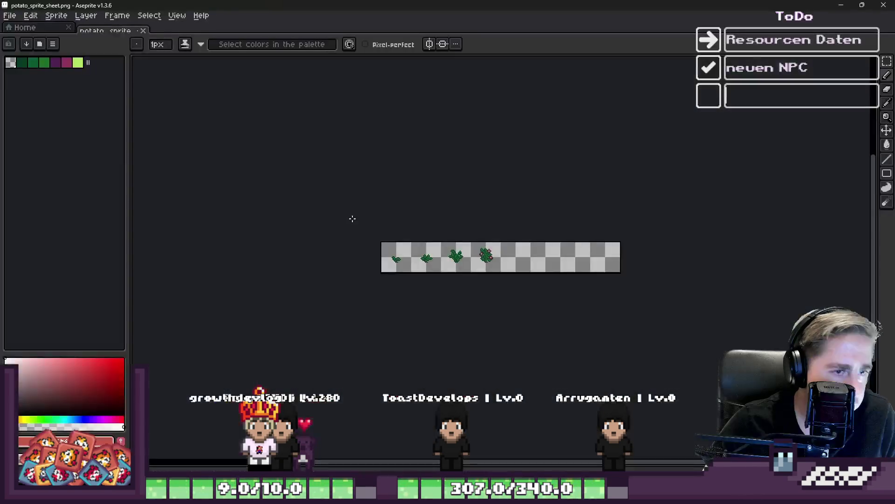
{"action": "key", "text": "ctrl+d"}
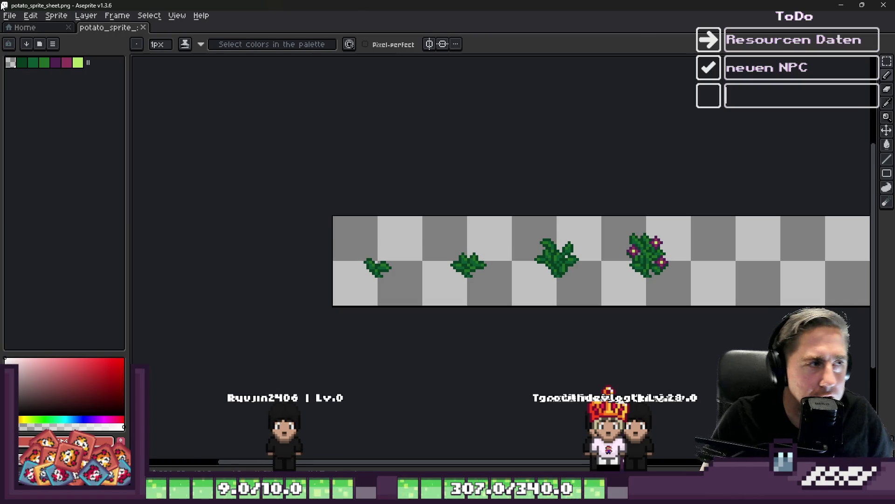
{"action": "left_click", "coordinate": [16, 28]}
{"action": "left_click", "coordinate": [107, 29]}
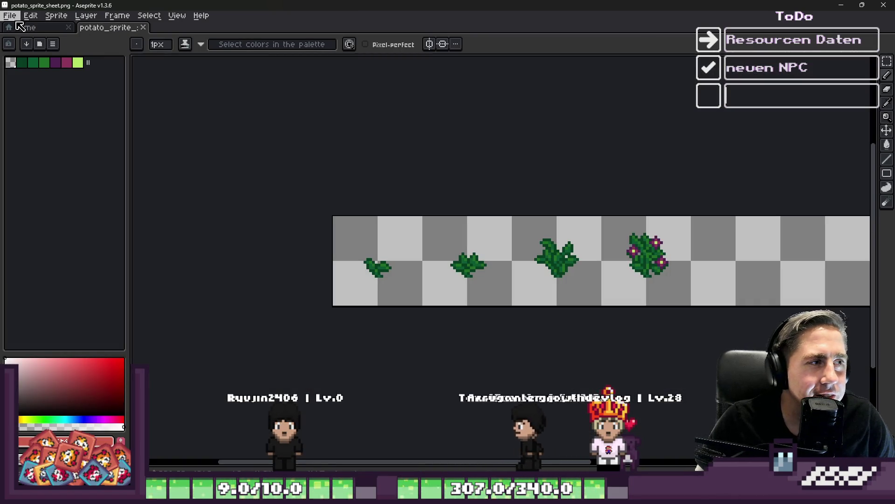
{"action": "left_click", "coordinate": [10, 15]}
{"action": "left_click", "coordinate": [15, 31]}
- Create a new sprite and paste the copied potato growth stages into it
{"action": "key", "text": "Return"}
{"action": "key", "text": "ctrl+v"}
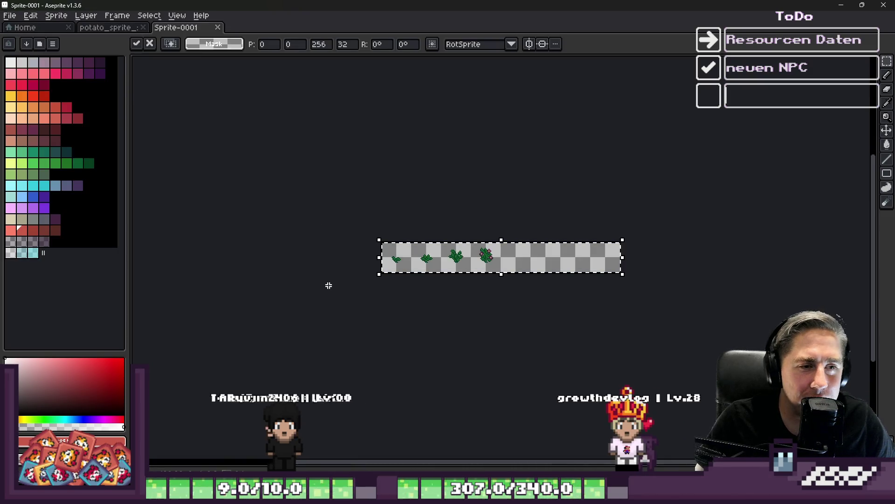
{"action": "scroll", "coordinate": [333, 265], "scroll_direction": "up", "scroll_amount": 2}
{"action": "left_click", "coordinate": [333, 265]}
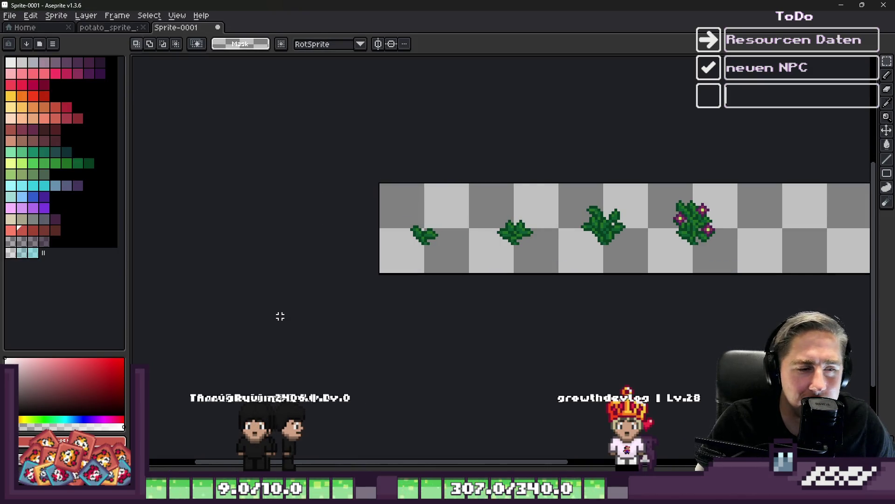
- Fade Layer 1 to 23% opacity and select the area around the first plant stage
{"action": "key", "text": "Tab"}
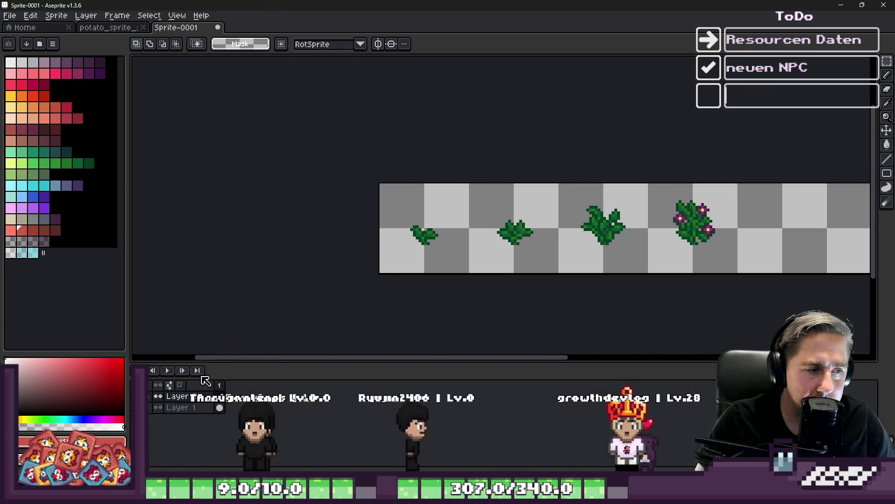
{"action": "double_click", "coordinate": [187, 412]}
{"action": "left_click_drag", "start_coordinate": [843, 303], "coordinate": [788, 303]}
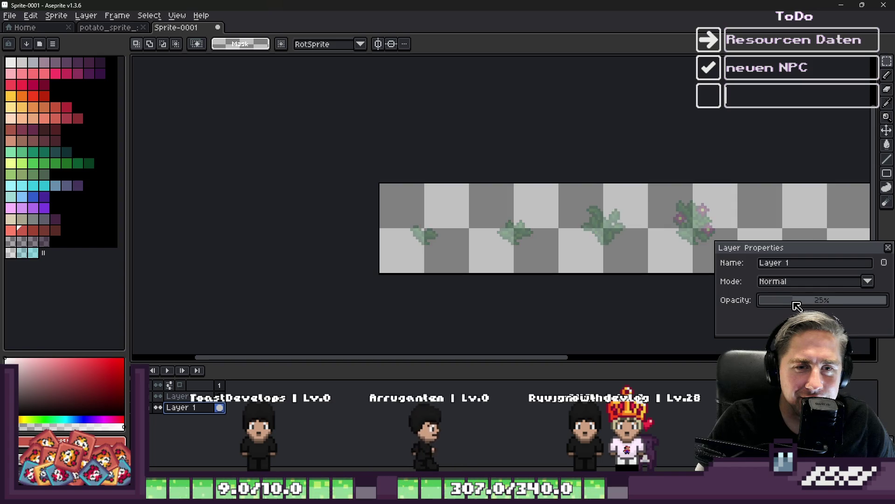
{"action": "left_click", "coordinate": [888, 248]}
{"action": "scroll", "coordinate": [421, 300], "scroll_direction": "up", "scroll_amount": 4}
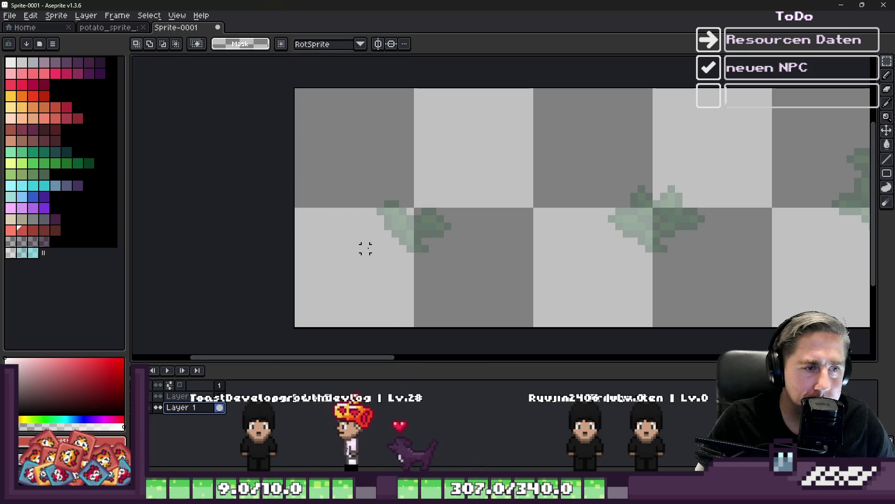
{"action": "left_click_drag", "start_coordinate": [362, 260], "coordinate": [462, 163]}
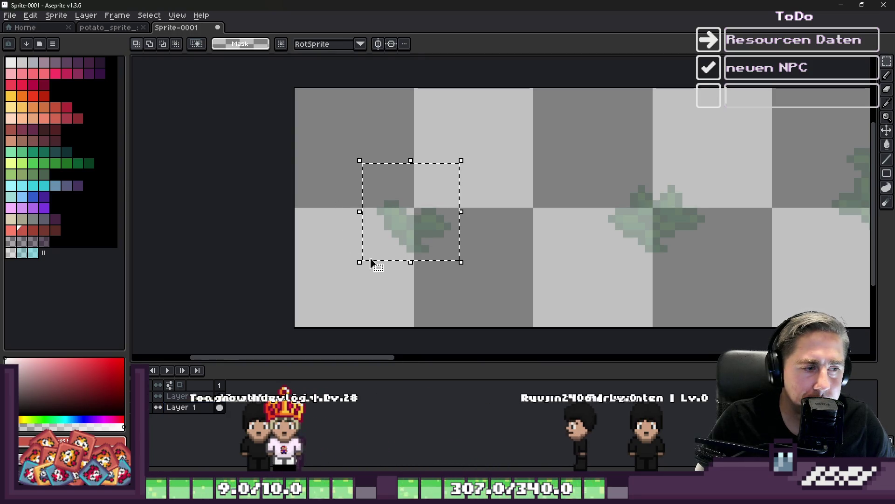
- Save, then try several rectangular selections around the first plant and clear them
{"action": "left_click", "coordinate": [357, 256]}
{"action": "key", "text": "ctrl+s"}
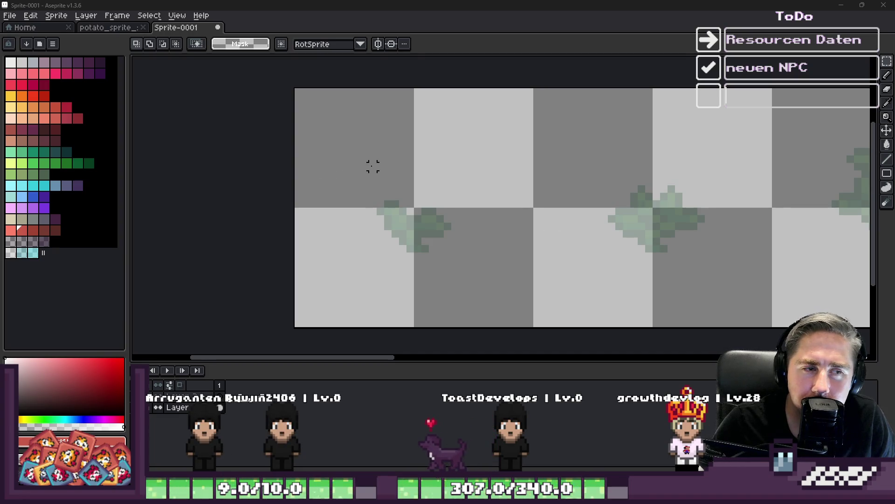
{"action": "left_click_drag", "start_coordinate": [365, 166], "coordinate": [469, 279]}
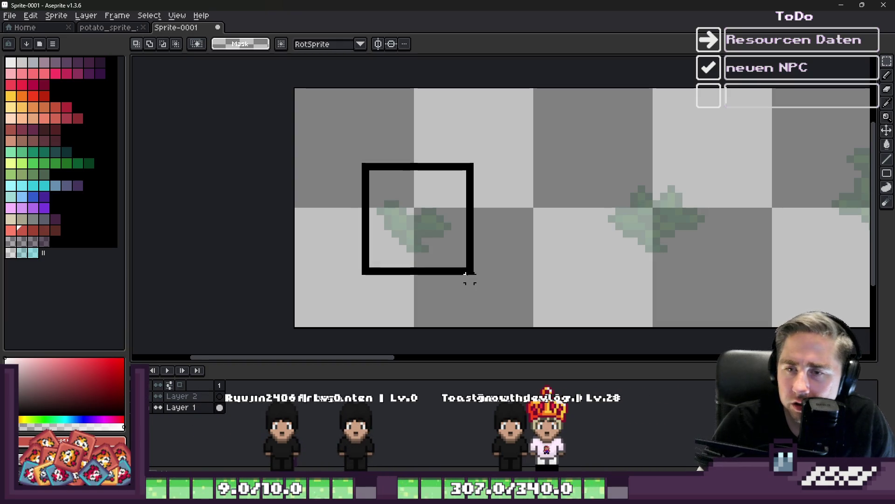
{"action": "mouse_move", "coordinate": [469, 279]}
{"action": "left_mouse_down"}
{"action": "mouse_move", "coordinate": [358, 167]}
{"action": "mouse_move", "coordinate": [335, 159]}
{"action": "mouse_move", "coordinate": [479, 285]}
{"action": "mouse_move", "coordinate": [498, 314]}
{"action": "mouse_move", "coordinate": [384, 156]}
{"action": "mouse_move", "coordinate": [355, 134]}
{"action": "mouse_move", "coordinate": [335, 90]}
{"action": "left_mouse_up"}
{"action": "left_click", "coordinate": [522, 308]}
{"action": "left_click", "coordinate": [304, 166]}
{"action": "mouse_move", "coordinate": [307, 146]}
{"action": "left_mouse_down"}
{"action": "mouse_move", "coordinate": [465, 251]}
{"action": "mouse_move", "coordinate": [491, 283]}
{"action": "left_mouse_up"}
{"action": "left_click", "coordinate": [588, 248]}
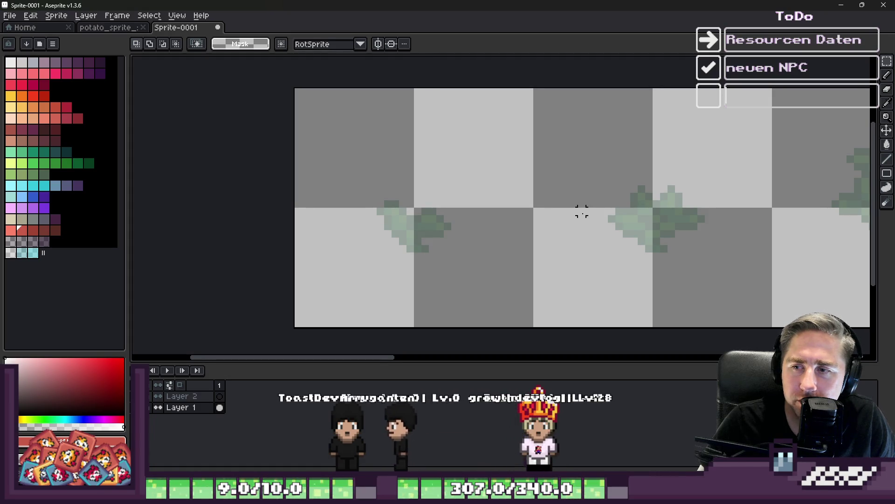
- Select the first frame's square, cancel it, and make Layer 2 the drawing layer
{"action": "mouse_move", "coordinate": [380, 173]}
{"action": "left_mouse_down"}
{"action": "mouse_move", "coordinate": [401, 241]}
{"action": "mouse_move", "coordinate": [461, 266]}
{"action": "mouse_move", "coordinate": [335, 196]}
{"action": "left_mouse_up"}
{"action": "key", "text": "ctrl+z"}
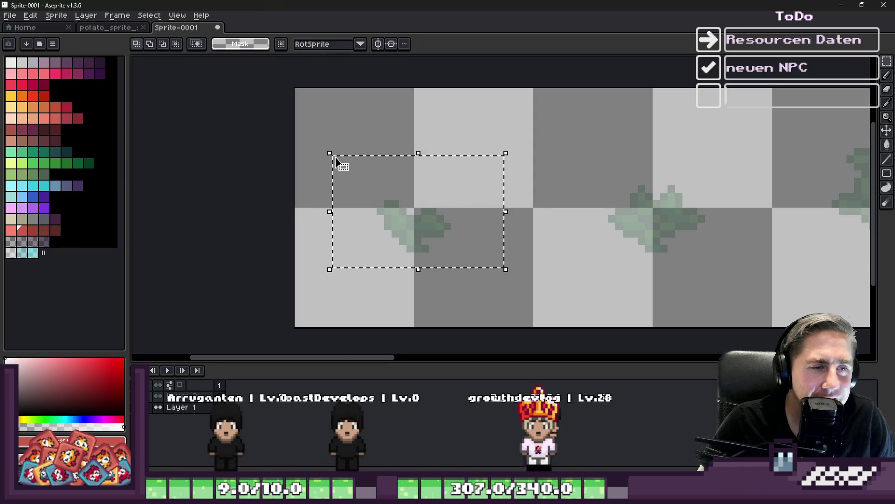
{"action": "key", "text": "ctrl+d"}
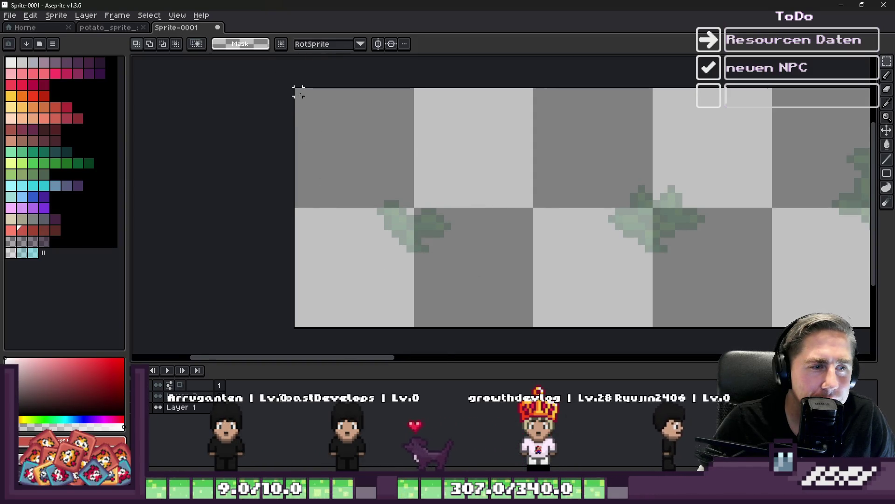
{"action": "mouse_move", "coordinate": [298, 91]}
{"action": "left_mouse_down"}
{"action": "mouse_move", "coordinate": [510, 328]}
{"action": "mouse_move", "coordinate": [535, 326]}
{"action": "mouse_move", "coordinate": [349, 120]}
{"action": "mouse_move", "coordinate": [300, 90]}
{"action": "left_mouse_up"}
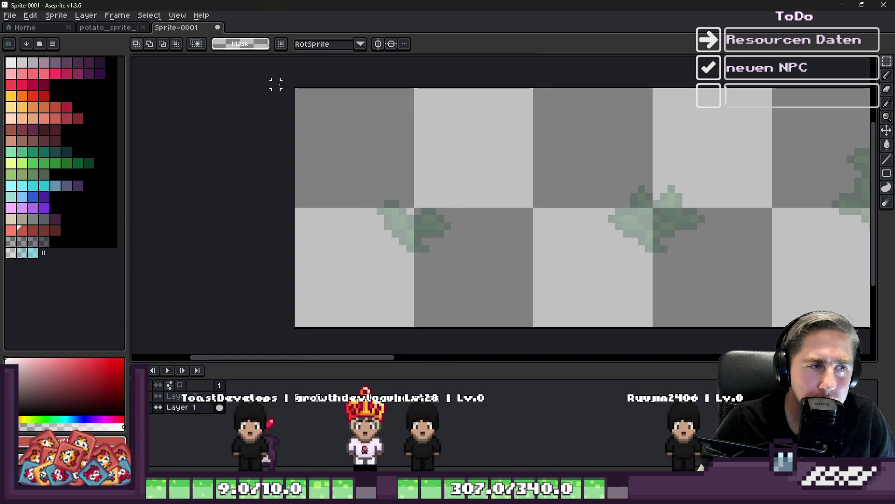
{"action": "mouse_move", "coordinate": [269, 69]}
{"action": "left_mouse_down"}
{"action": "mouse_move", "coordinate": [524, 344]}
{"action": "mouse_move", "coordinate": [548, 335]}
{"action": "mouse_move", "coordinate": [544, 321]}
{"action": "left_mouse_up"}
{"action": "key", "text": "Escape"}
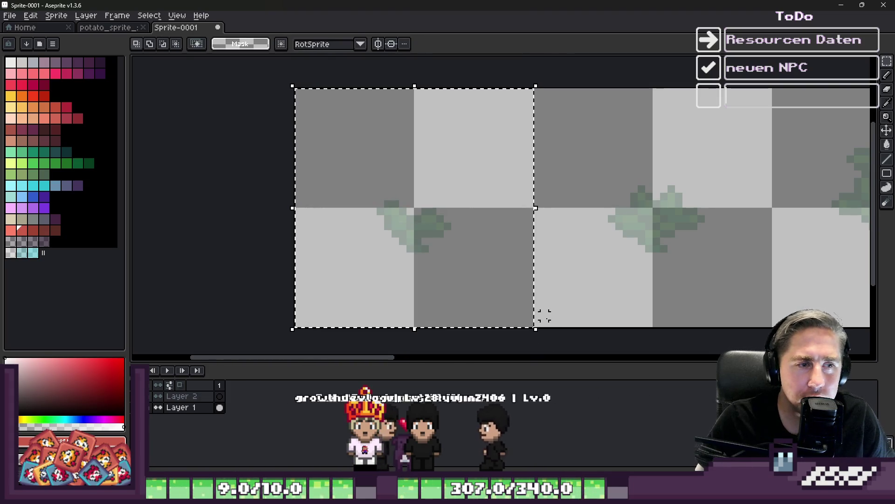
{"action": "key", "text": "ctrl+d"}
{"action": "left_click", "coordinate": [192, 396]}
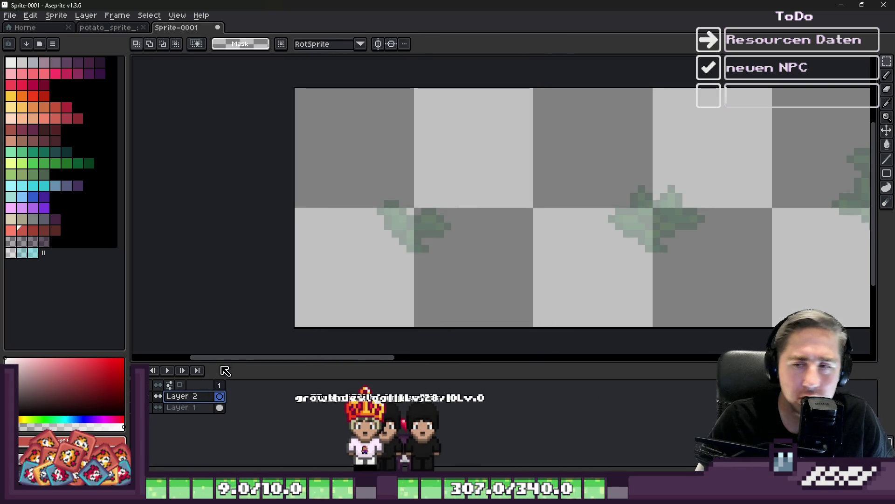
- Pencil a light green plant on Layer 2: diagonal stalk, forked top, tall column and branch
{"action": "key", "text": "b"}
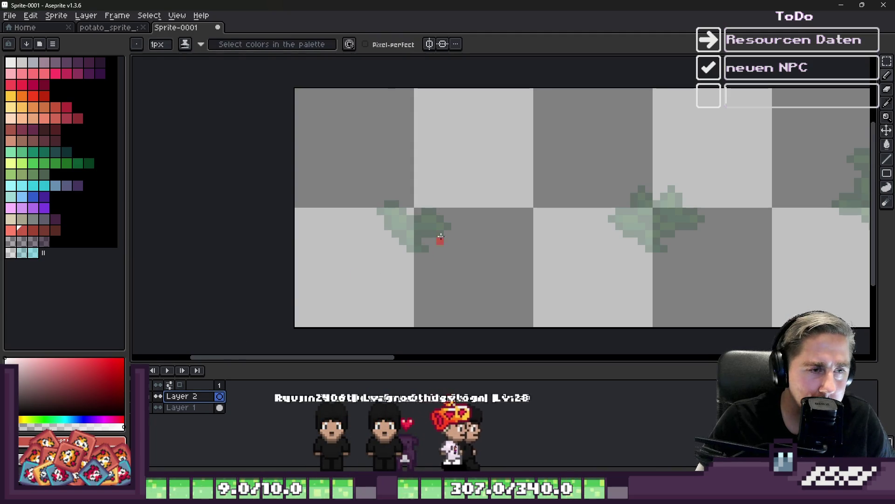
{"action": "scroll", "coordinate": [394, 174], "scroll_direction": "up", "scroll_amount": 3}
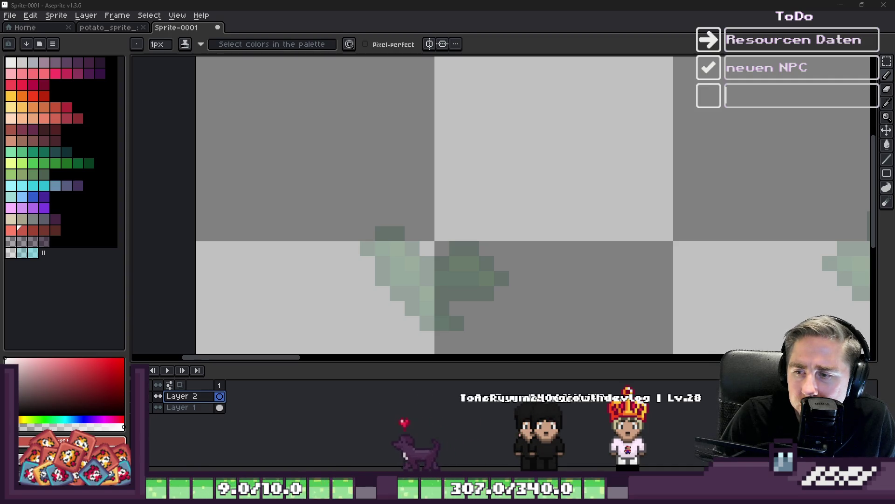
{"action": "scroll", "coordinate": [455, 219], "scroll_direction": "down", "scroll_amount": 4}
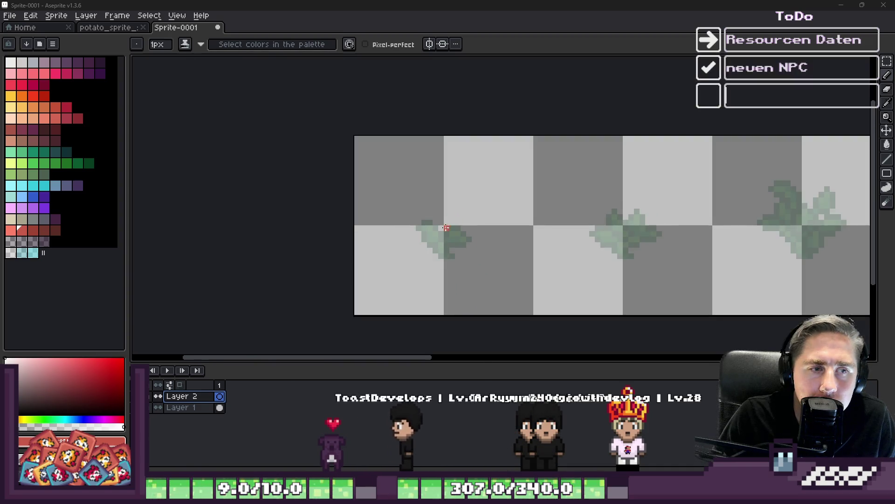
{"action": "scroll", "coordinate": [422, 264], "scroll_direction": "up", "scroll_amount": 4}
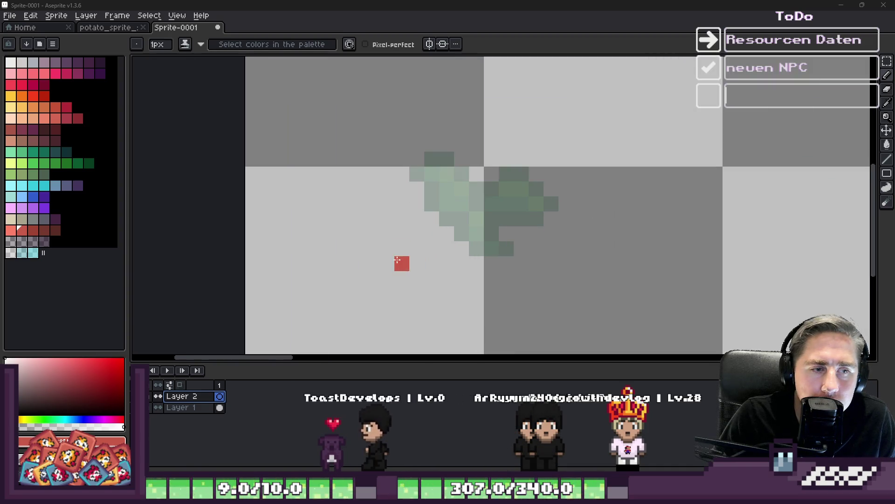
{"action": "left_click", "coordinate": [10, 174]}
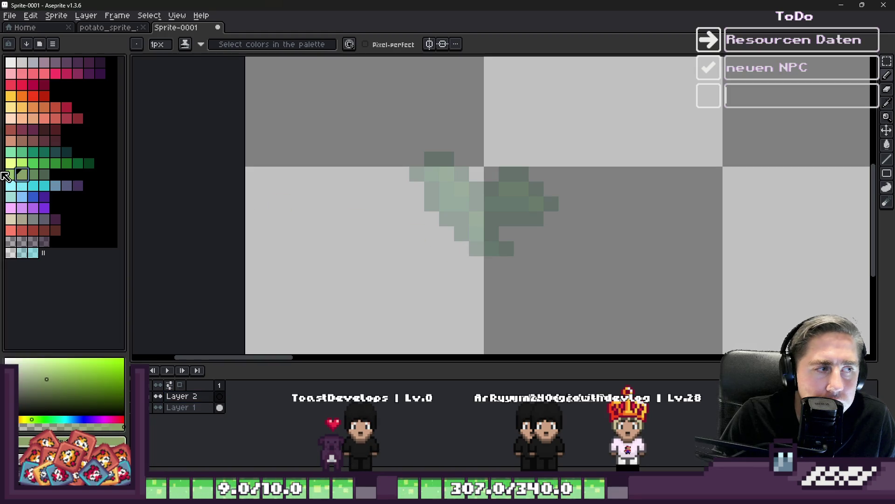
{"action": "left_click", "coordinate": [472, 243], "text": "shift"}
{"action": "key", "text": "ctrl+z"}
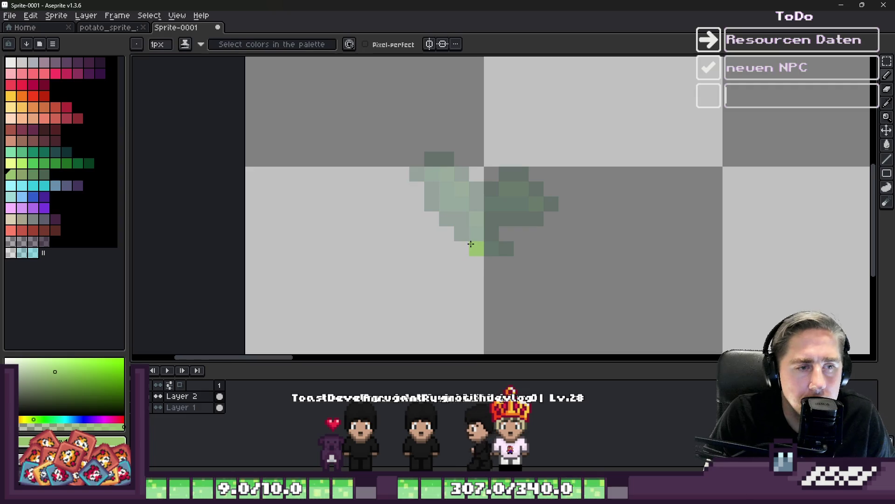
{"action": "left_click_drag", "start_coordinate": [472, 244], "coordinate": [396, 96]}
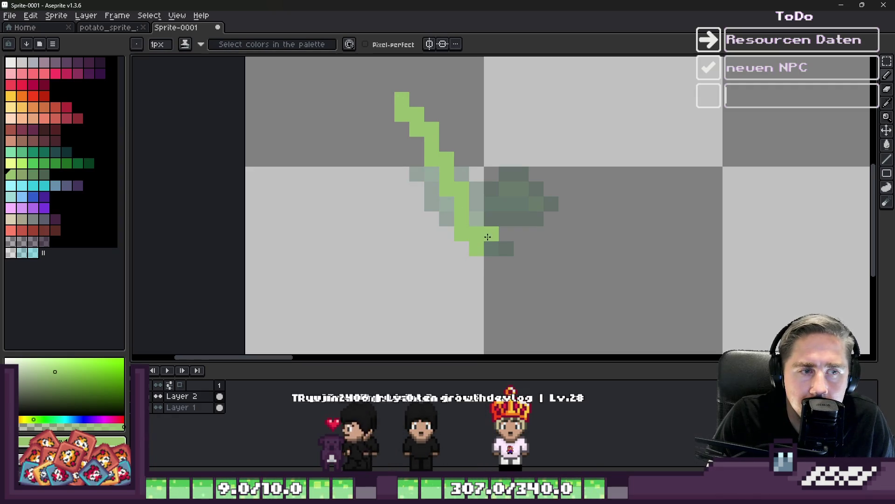
{"action": "left_click_drag", "start_coordinate": [480, 229], "coordinate": [438, 99]}
{"action": "scroll", "coordinate": [479, 263], "scroll_direction": "down", "scroll_amount": 2}
{"action": "scroll", "coordinate": [479, 264], "scroll_direction": "up", "scroll_amount": 1}
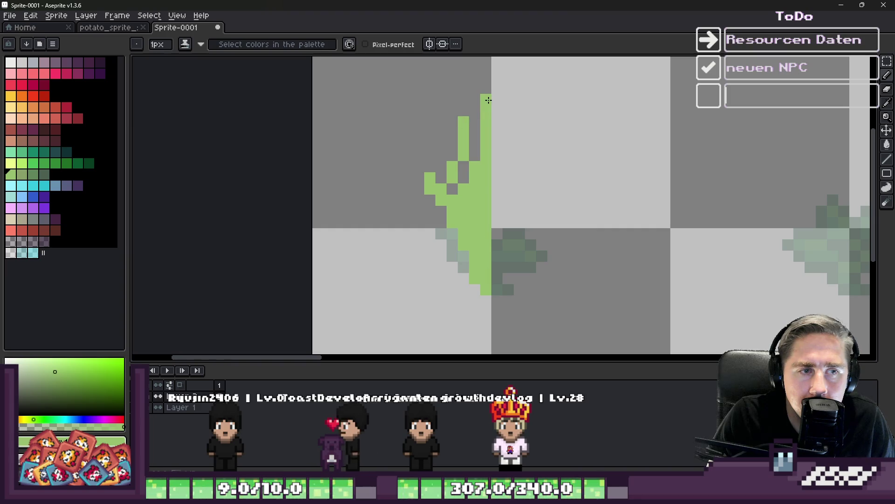
{"action": "left_click_drag", "start_coordinate": [495, 254], "coordinate": [508, 116]}
{"action": "left_click_drag", "start_coordinate": [496, 244], "coordinate": [531, 177]}
{"action": "left_click", "coordinate": [539, 225]}
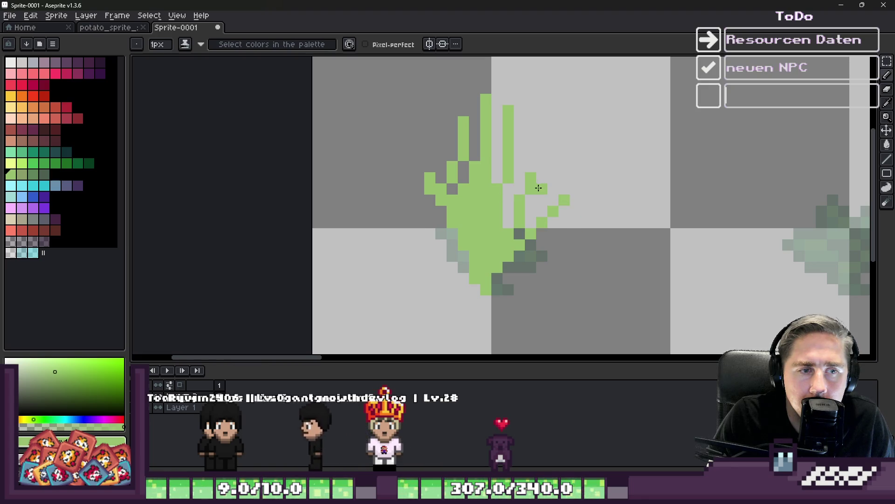
{"action": "key", "text": "ctrl+z"}
{"action": "key", "text": "ctrl+z"}
{"action": "key", "text": "ctrl+z"}
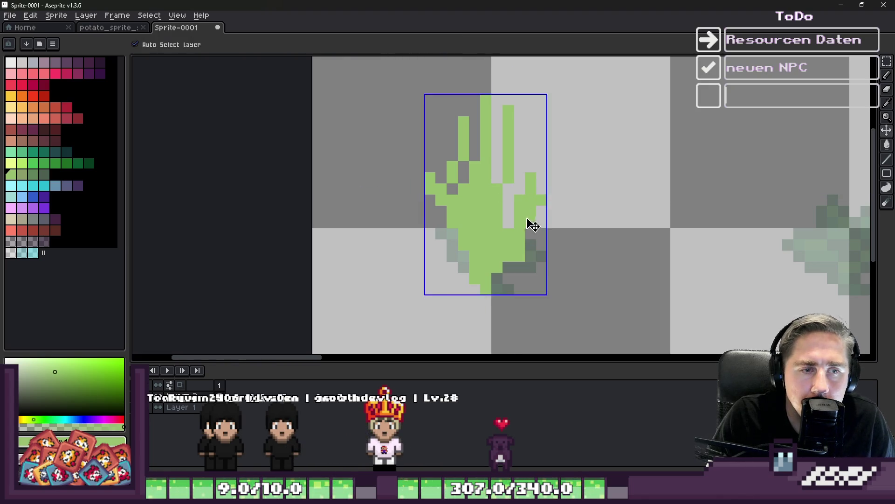
{"action": "key", "text": "ctrl+y"}
{"action": "key", "text": "ctrl+y"}
{"action": "key", "text": "ctrl+z"}
{"action": "left_click", "coordinate": [531, 151]}
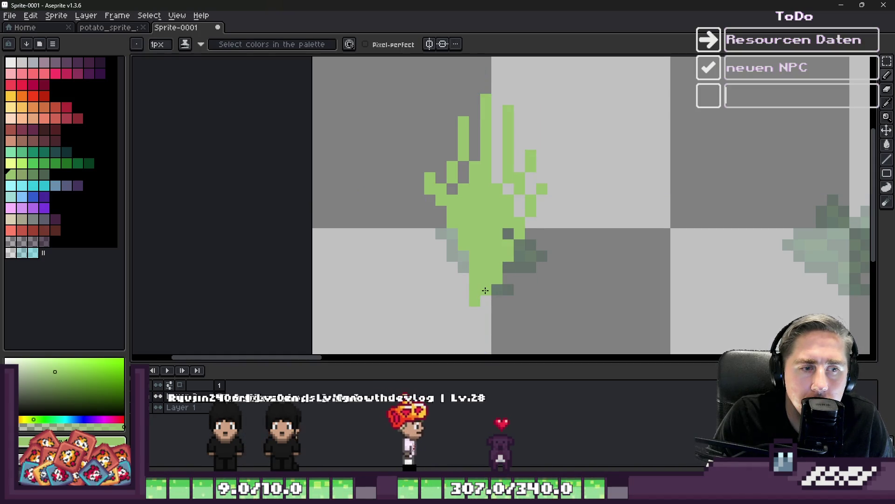
{"action": "scroll", "coordinate": [317, 251], "scroll_direction": "down", "scroll_amount": 4}
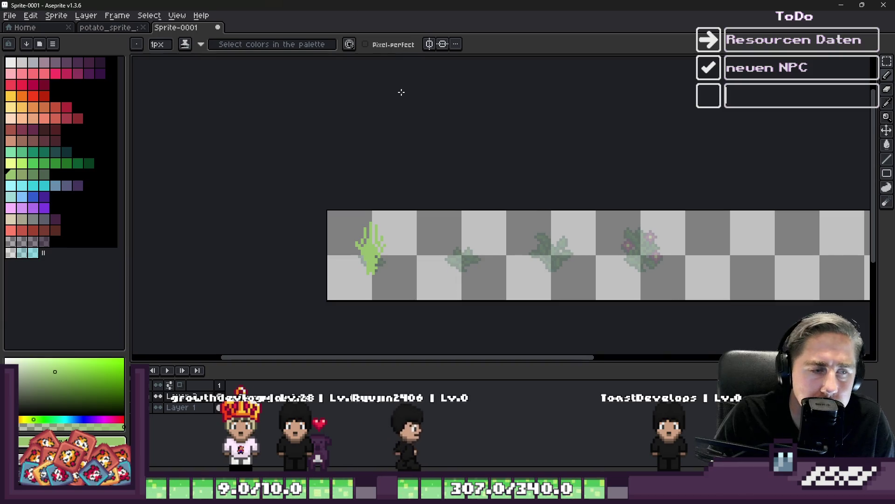
- Marquee-select the new plant and move it over the third growth stage
{"action": "key", "text": "m"}
{"action": "left_click", "coordinate": [403, 250]}
{"action": "scroll", "coordinate": [394, 251], "scroll_direction": "up", "scroll_amount": 4}
{"action": "scroll", "coordinate": [347, 255], "scroll_direction": "down", "scroll_amount": 4}
{"action": "left_click_drag", "start_coordinate": [350, 263], "coordinate": [383, 264]}
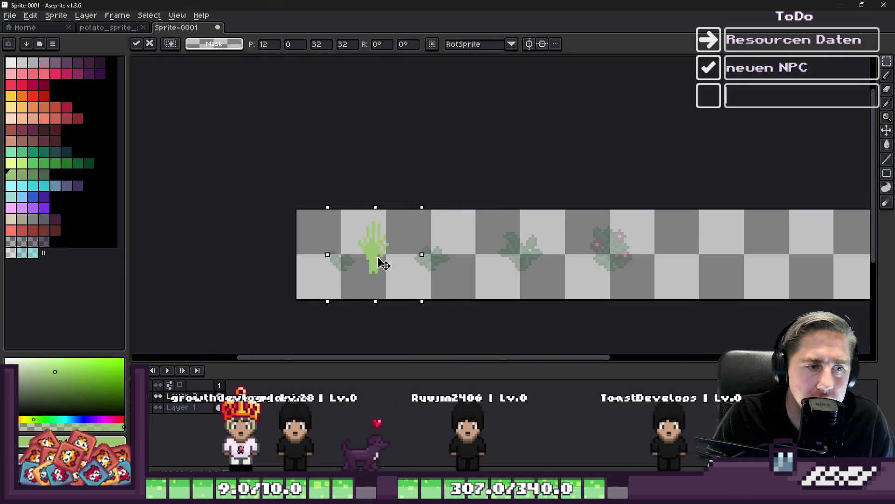
{"action": "key", "text": "Return"}
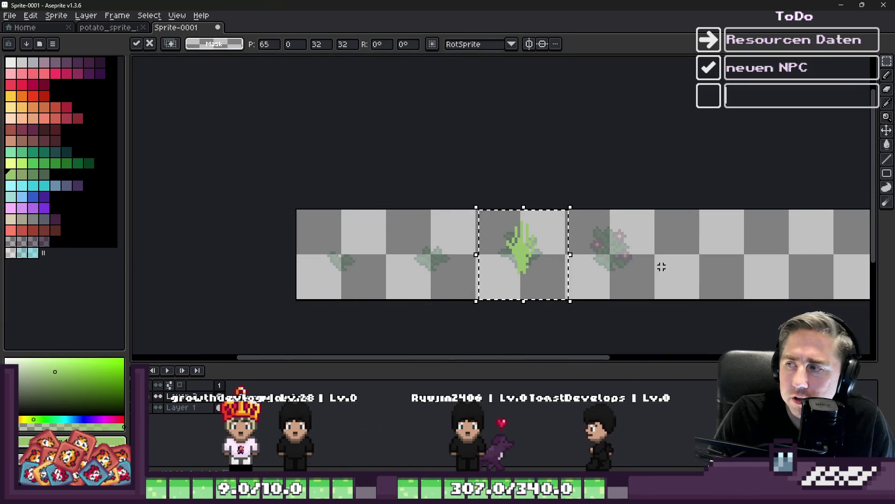
{"action": "scroll", "coordinate": [617, 265], "scroll_direction": "up", "scroll_amount": 2}
{"action": "scroll", "coordinate": [566, 269], "scroll_direction": "up", "scroll_amount": 2}
{"action": "scroll", "coordinate": [385, 224], "scroll_direction": "down", "scroll_amount": 3}
{"action": "scroll", "coordinate": [382, 216], "scroll_direction": "down", "scroll_amount": 1}
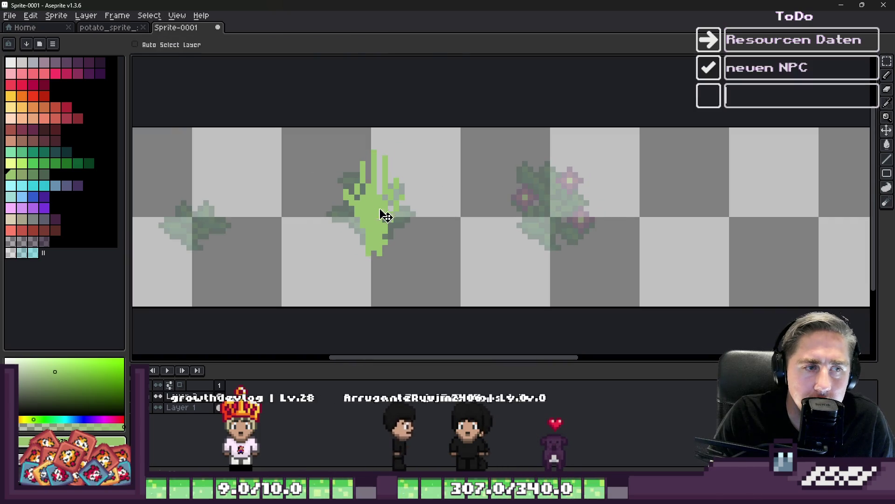
- Copy the plant onto the fourth, flowering stage and clean up stray pixels on the copy
{"action": "key", "text": "b"}
{"action": "scroll", "coordinate": [556, 201], "scroll_direction": "up", "scroll_amount": 4}
{"action": "scroll", "coordinate": [535, 180], "scroll_direction": "down", "scroll_amount": 2}
{"action": "key", "text": "m"}
{"action": "left_click_drag", "start_coordinate": [279, 256], "coordinate": [444, 286]}
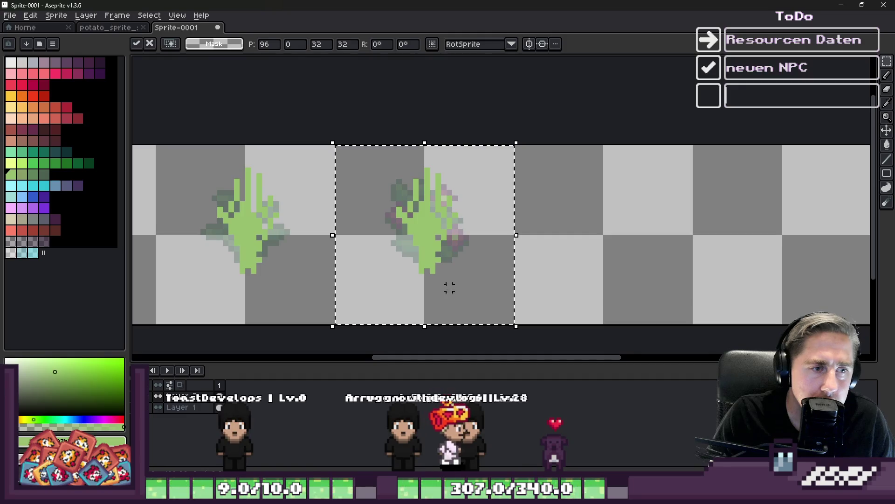
{"action": "key", "text": "b"}
{"action": "scroll", "coordinate": [399, 212], "scroll_direction": "up", "scroll_amount": 3}
{"action": "scroll", "coordinate": [399, 212], "scroll_direction": "up", "scroll_amount": 1}
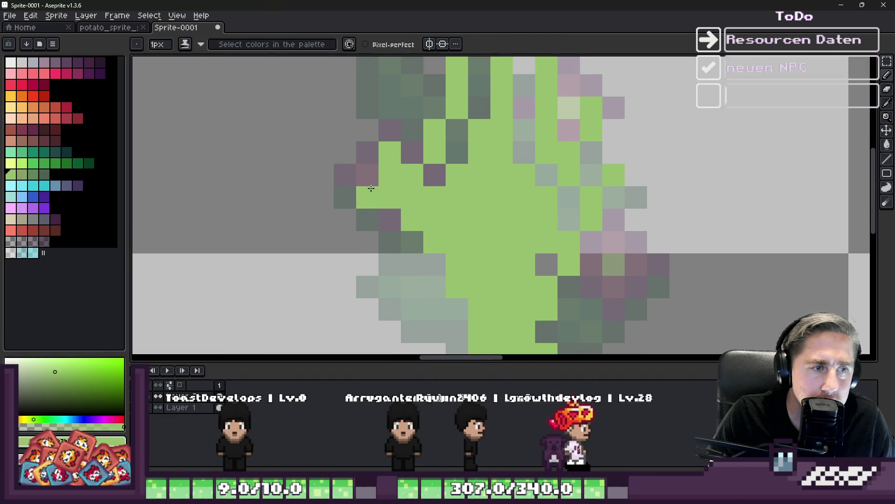
{"action": "mouse_move", "coordinate": [388, 151]}
{"action": "left_mouse_down"}
{"action": "mouse_move", "coordinate": [410, 174]}
{"action": "mouse_move", "coordinate": [367, 174]}
{"action": "left_mouse_up"}
{"action": "scroll", "coordinate": [359, 187], "scroll_direction": "down", "scroll_amount": 1}
{"action": "scroll", "coordinate": [349, 201], "scroll_direction": "up", "scroll_amount": 1}
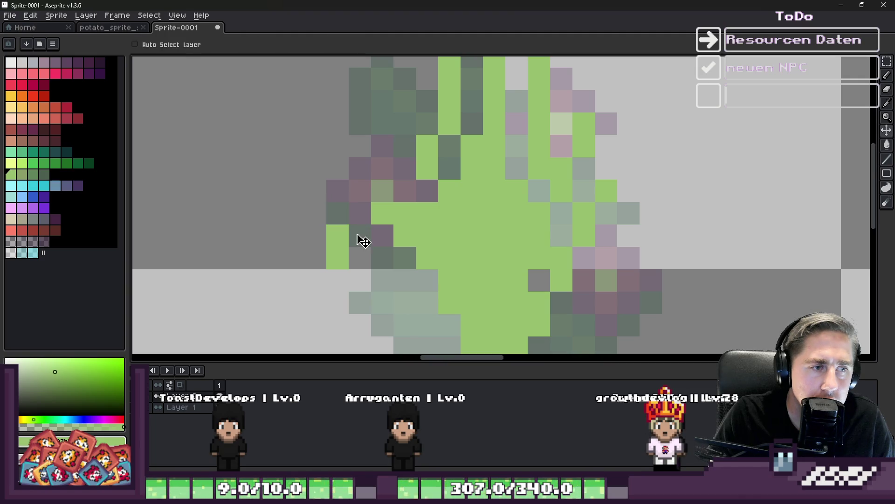
{"action": "left_click", "coordinate": [360, 213]}
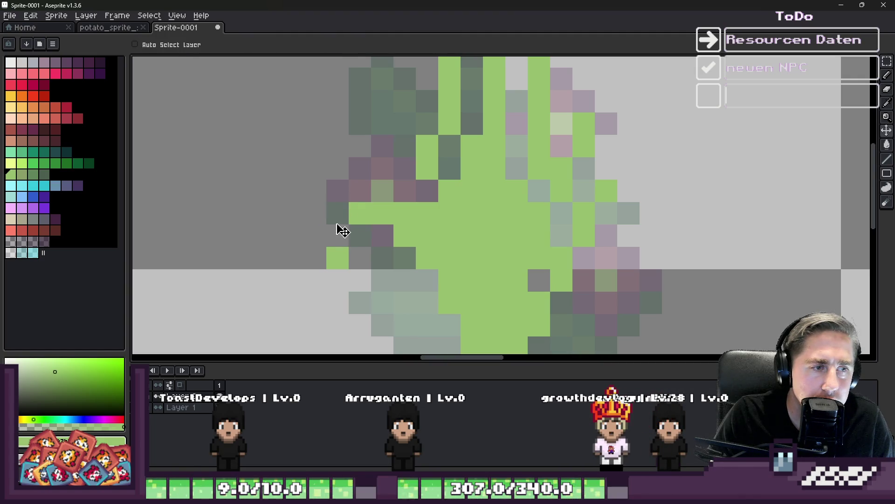
{"action": "scroll", "coordinate": [333, 233], "scroll_direction": "down", "scroll_amount": 8}
{"action": "scroll", "coordinate": [371, 232], "scroll_direction": "up", "scroll_amount": 6}
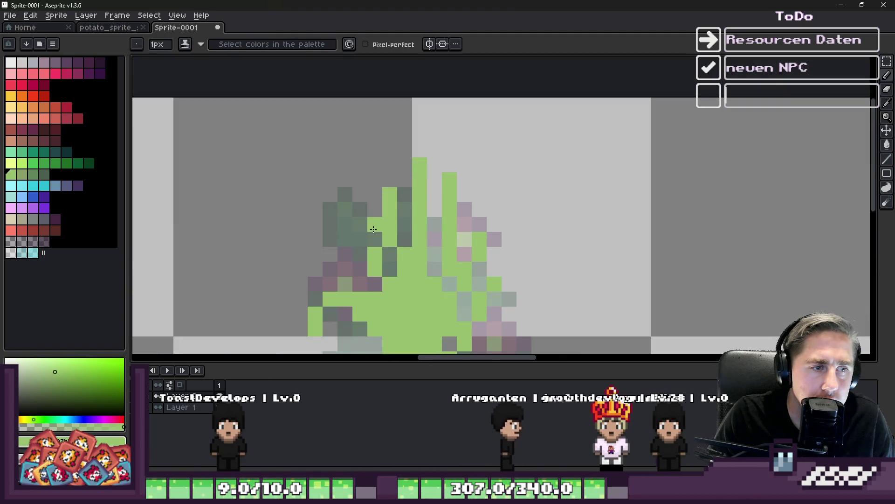
{"action": "left_click", "coordinate": [360, 224]}
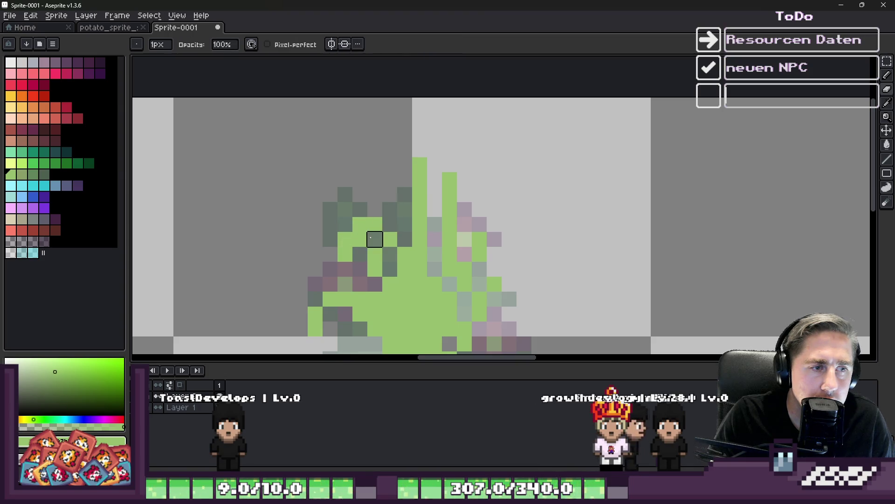
- Reshape the copy by trimming and erasing its green columns, then repainting pixels around the middle
{"action": "key", "text": "alt"}
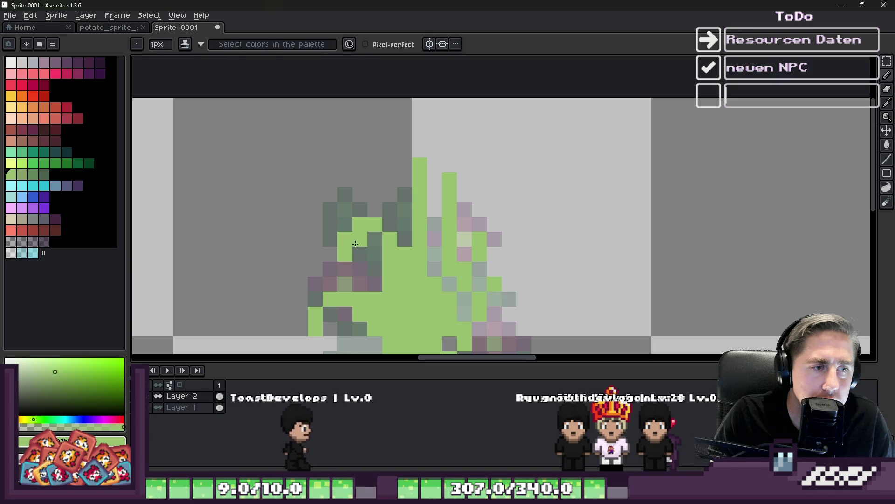
{"action": "scroll", "coordinate": [348, 249], "scroll_direction": "down", "scroll_amount": 3}
{"action": "scroll", "coordinate": [372, 231], "scroll_direction": "up", "scroll_amount": 4}
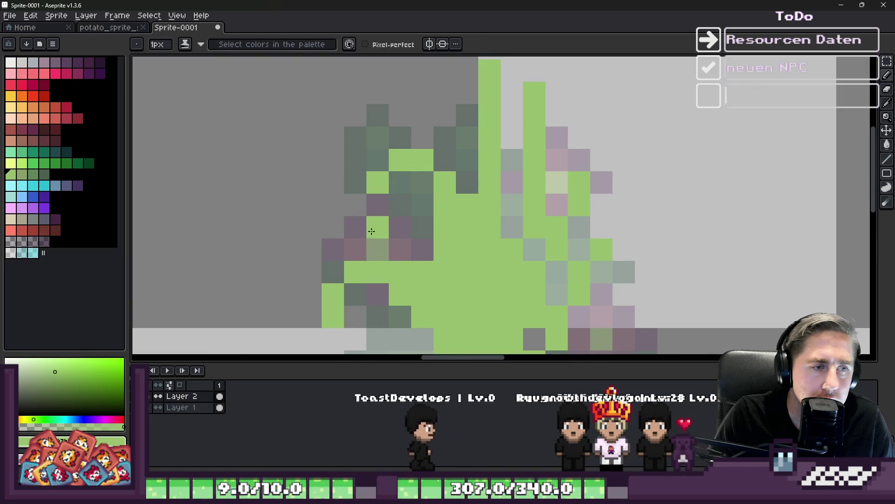
{"action": "scroll", "coordinate": [416, 253], "scroll_direction": "down", "scroll_amount": 2}
{"action": "scroll", "coordinate": [371, 219], "scroll_direction": "up", "scroll_amount": 2}
{"action": "mouse_move", "coordinate": [410, 155]}
{"action": "left_mouse_down"}
{"action": "mouse_move", "coordinate": [437, 100]}
{"action": "mouse_move", "coordinate": [416, 126]}
{"action": "mouse_move", "coordinate": [437, 175]}
{"action": "left_mouse_up"}
{"action": "left_click", "coordinate": [439, 172]}
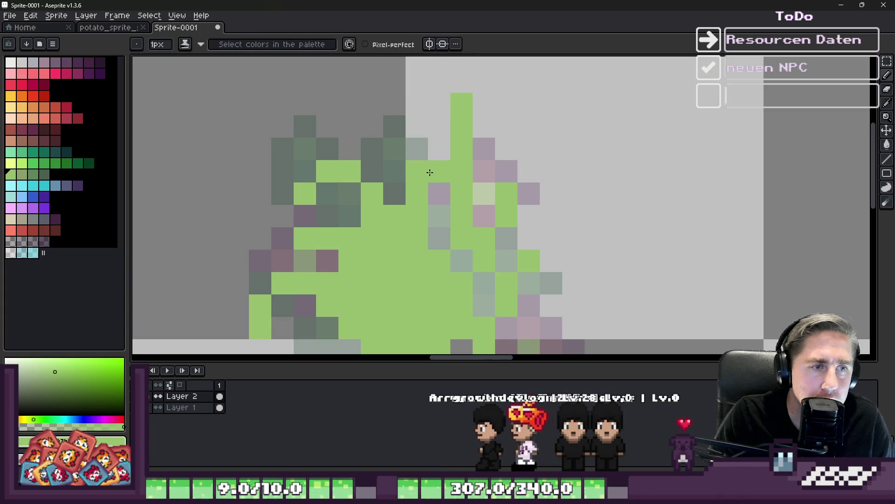
{"action": "key", "text": "e"}
{"action": "mouse_move", "coordinate": [461, 126]}
{"action": "left_mouse_down"}
{"action": "mouse_move", "coordinate": [462, 192]}
{"action": "mouse_move", "coordinate": [528, 171]}
{"action": "mouse_move", "coordinate": [459, 213]}
{"action": "left_mouse_up"}
{"action": "key", "text": "b"}
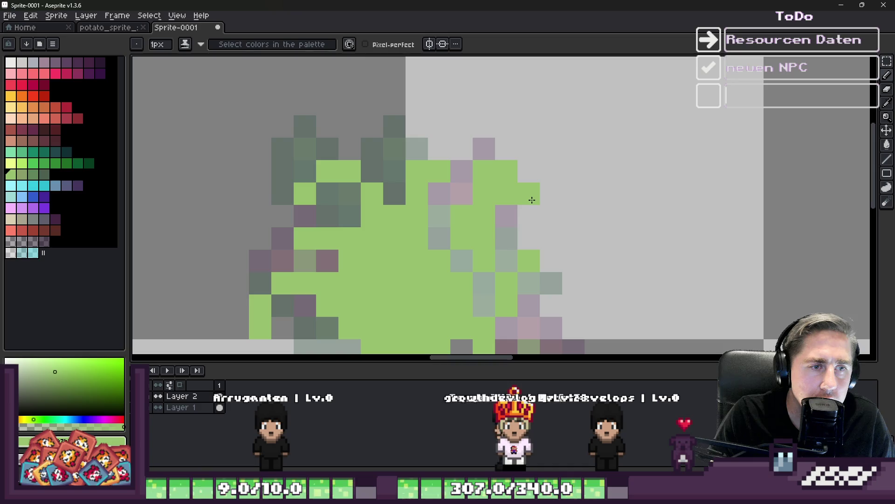
{"action": "key", "text": "e"}
{"action": "left_click", "coordinate": [506, 193]}
{"action": "left_click_drag", "start_coordinate": [487, 199], "coordinate": [483, 232]}
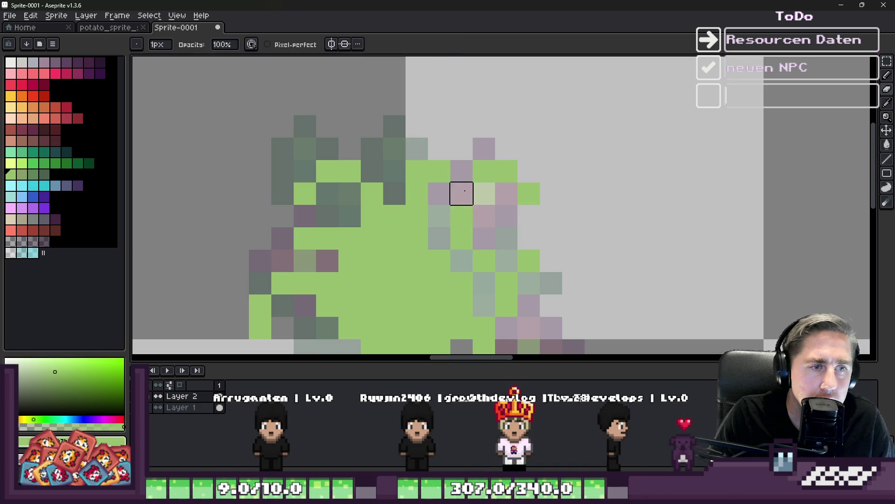
{"action": "key", "text": "b"}
{"action": "scroll", "coordinate": [462, 193], "scroll_direction": "down", "scroll_amount": 5}
{"action": "scroll", "coordinate": [476, 211], "scroll_direction": "up", "scroll_amount": 6}
{"action": "key", "text": "e"}
{"action": "mouse_move", "coordinate": [476, 210]}
{"action": "left_mouse_down"}
{"action": "mouse_move", "coordinate": [455, 220]}
{"action": "mouse_move", "coordinate": [455, 280]}
{"action": "left_mouse_up"}
{"action": "left_click", "coordinate": [485, 191]}
{"action": "key", "text": "b"}
{"action": "left_click", "coordinate": [478, 215]}
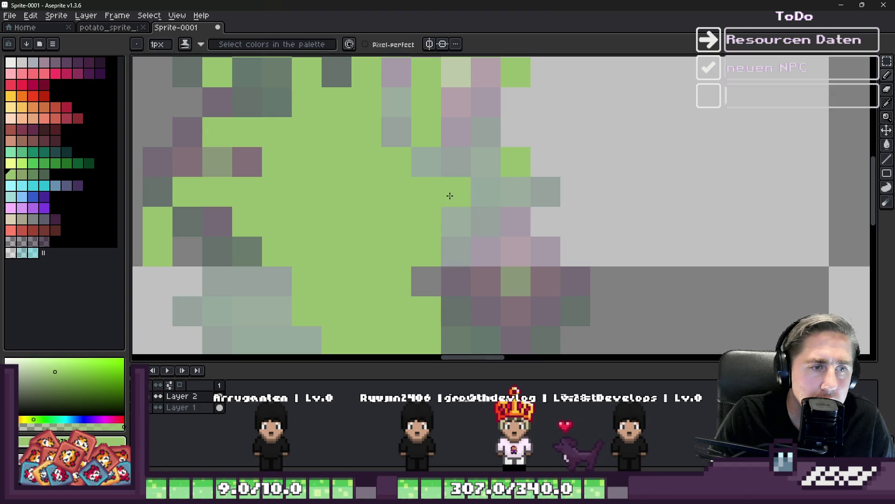
{"action": "mouse_move", "coordinate": [486, 142]}
{"action": "left_mouse_down"}
{"action": "mouse_move", "coordinate": [525, 206]}
{"action": "mouse_move", "coordinate": [485, 191]}
{"action": "left_mouse_up"}
- Refine the copy's outline, paint and widen the stem, and add pink and dark purple pixels
{"action": "key", "text": "v"}
{"action": "key", "text": "i"}
{"action": "left_click", "coordinate": [457, 204]}
{"action": "key", "text": "b"}
{"action": "left_click", "coordinate": [516, 162]}
{"action": "left_click", "coordinate": [456, 252]}
{"action": "mouse_move", "coordinate": [467, 257]}
{"action": "left_mouse_down"}
{"action": "mouse_move", "coordinate": [483, 226]}
{"action": "mouse_move", "coordinate": [519, 226]}
{"action": "mouse_move", "coordinate": [513, 298]}
{"action": "left_mouse_up"}
{"action": "left_click", "coordinate": [486, 252]}
{"action": "left_click", "coordinate": [456, 281]}
{"action": "scroll", "coordinate": [449, 213], "scroll_direction": "down", "scroll_amount": 1}
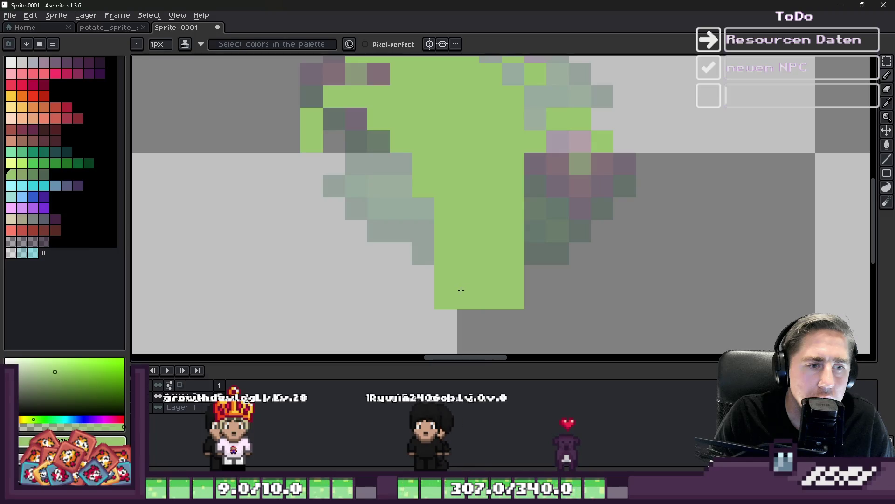
{"action": "left_click_drag", "start_coordinate": [427, 185], "coordinate": [424, 254]}
{"action": "scroll", "coordinate": [425, 254], "scroll_direction": "down", "scroll_amount": 3}
{"action": "scroll", "coordinate": [448, 233], "scroll_direction": "up", "scroll_amount": 3}
{"action": "key", "text": "e"}
{"action": "left_click_drag", "start_coordinate": [499, 195], "coordinate": [499, 285]}
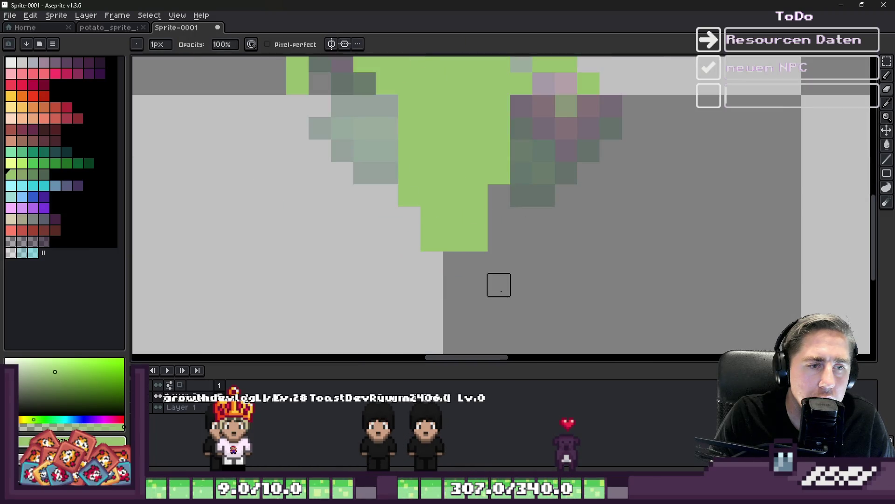
- Sample the plant green and move the right-hand plant left onto the earlier sprout stage
{"action": "scroll", "coordinate": [400, 289], "scroll_direction": "down", "scroll_amount": 3}
{"action": "scroll", "coordinate": [562, 274], "scroll_direction": "up", "scroll_amount": 1}
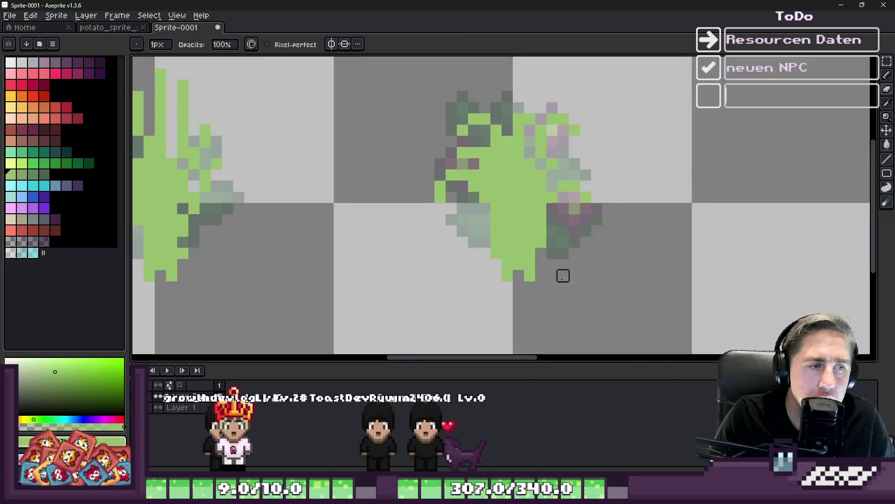
{"action": "scroll", "coordinate": [522, 278], "scroll_direction": "down", "scroll_amount": 1}
{"action": "scroll", "coordinate": [521, 278], "scroll_direction": "up", "scroll_amount": 1}
{"action": "scroll", "coordinate": [541, 250], "scroll_direction": "up", "scroll_amount": 1}
{"action": "key", "text": "alt"}
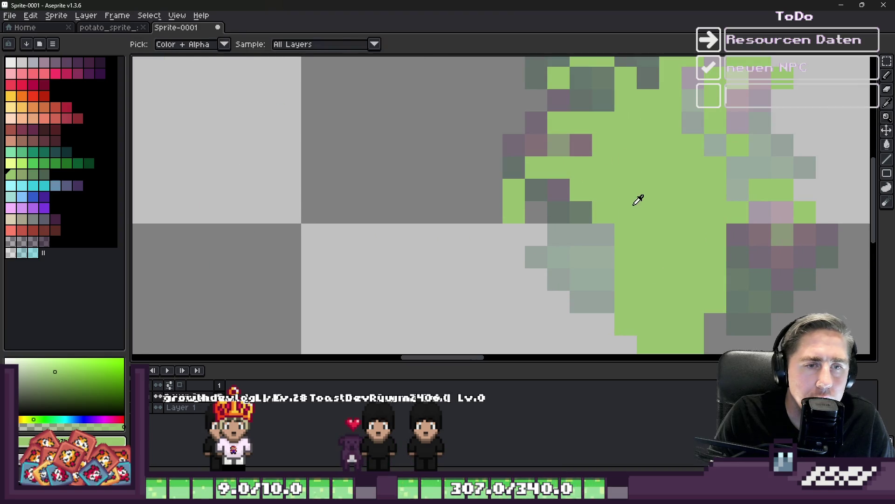
{"action": "scroll", "coordinate": [556, 210], "scroll_direction": "down", "scroll_amount": 1}
{"action": "scroll", "coordinate": [556, 211], "scroll_direction": "down", "scroll_amount": 3}
{"action": "scroll", "coordinate": [399, 211], "scroll_direction": "up", "scroll_amount": 3}
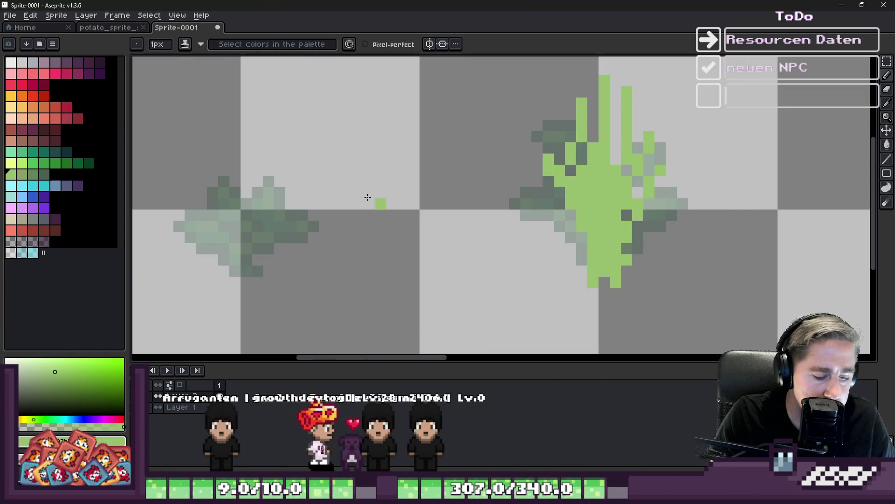
{"action": "scroll", "coordinate": [312, 236], "scroll_direction": "up", "scroll_amount": 2}
{"action": "scroll", "coordinate": [312, 237], "scroll_direction": "down", "scroll_amount": 1}
{"action": "key", "text": "m"}
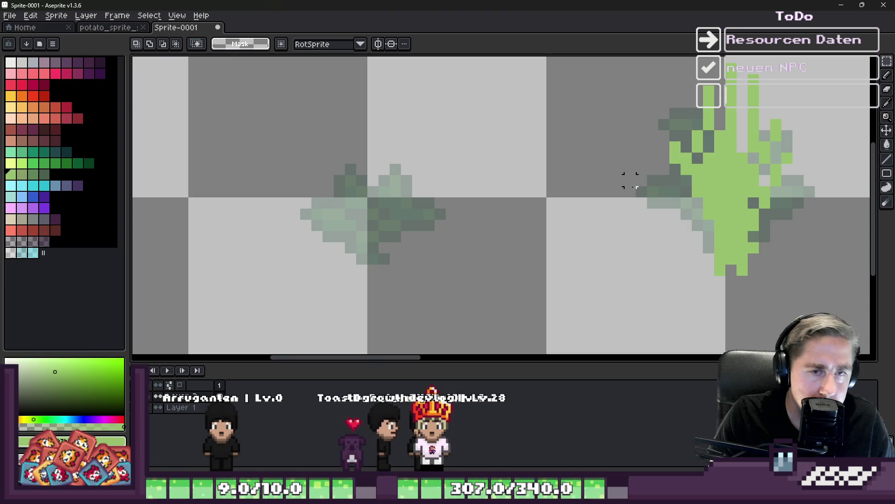
{"action": "left_click_drag", "start_coordinate": [624, 185], "coordinate": [825, 312]}
{"action": "mouse_move", "coordinate": [766, 288]}
{"action": "left_mouse_down"}
{"action": "mouse_move", "coordinate": [594, 262]}
{"action": "mouse_move", "coordinate": [379, 291]}
{"action": "mouse_move", "coordinate": [387, 293]}
{"action": "left_mouse_up"}
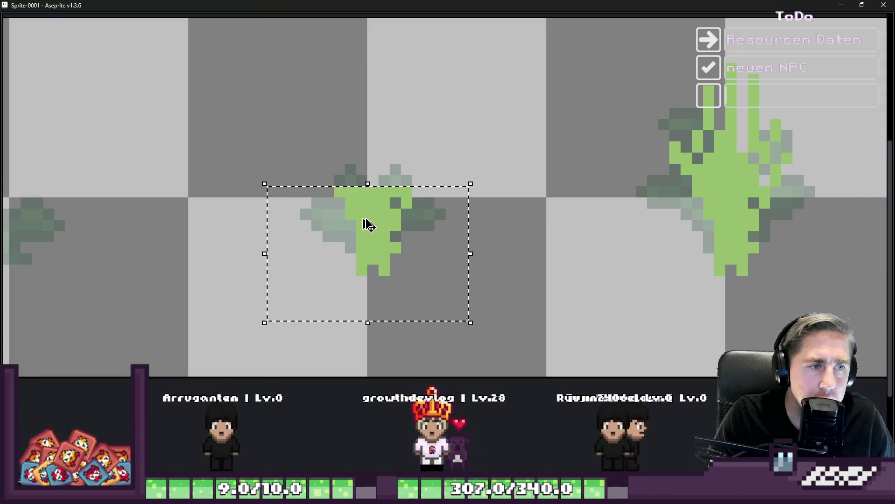
{"action": "key", "text": "ctrl+d"}
- Replace the sprout's diagonal branch with an upright green stem using the Pencil
{"action": "key", "text": "b"}
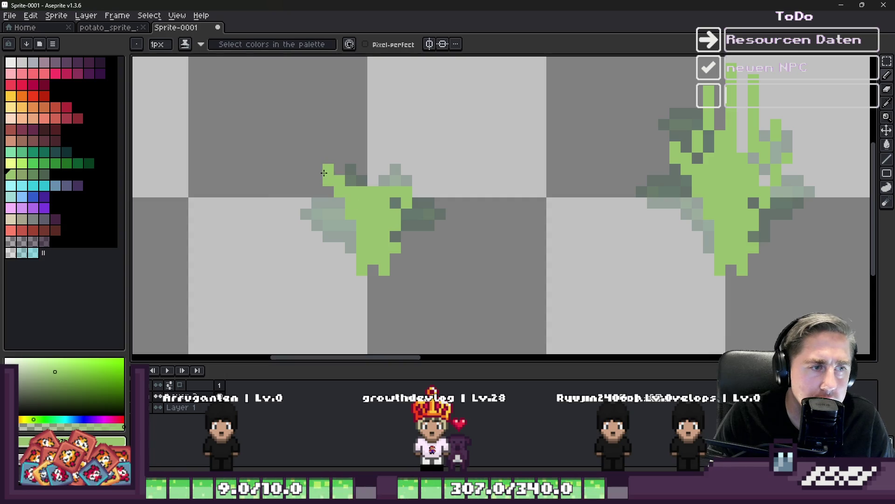
{"action": "left_click_drag", "start_coordinate": [369, 162], "coordinate": [383, 114]}
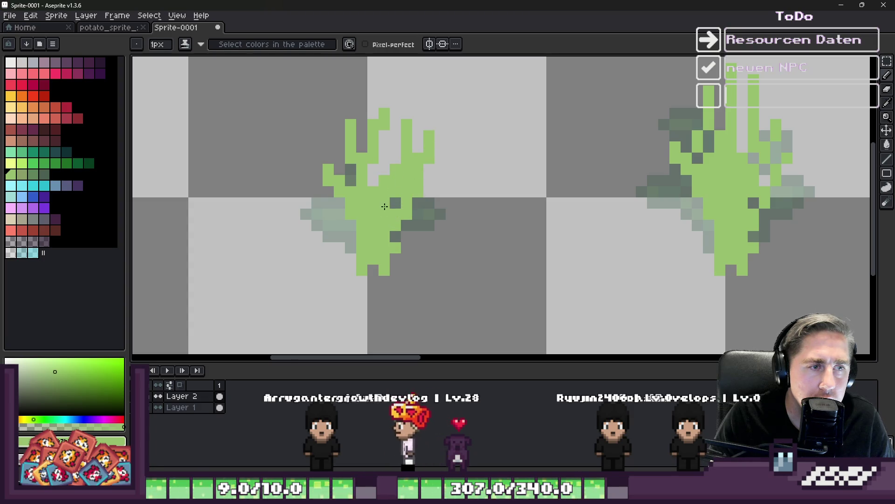
{"action": "scroll", "coordinate": [415, 212], "scroll_direction": "down", "scroll_amount": 3}
{"action": "scroll", "coordinate": [311, 224], "scroll_direction": "up", "scroll_amount": 3}
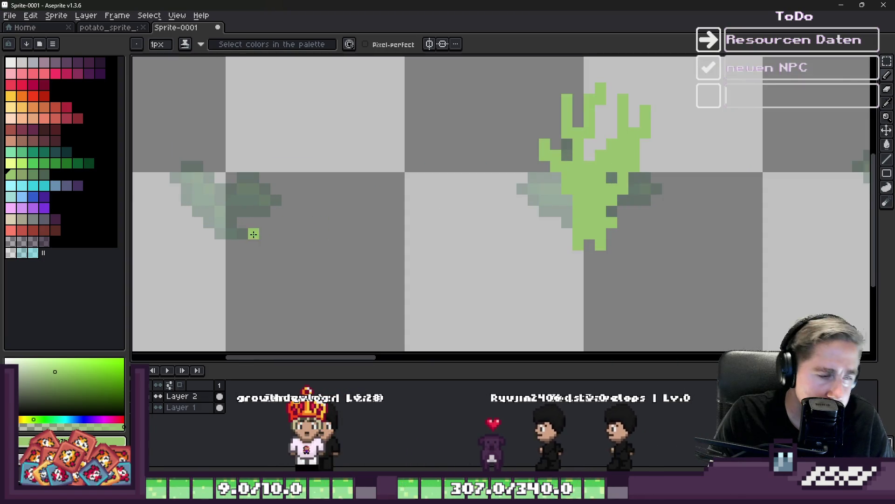
{"action": "scroll", "coordinate": [218, 223], "scroll_direction": "down", "scroll_amount": 3}
{"action": "scroll", "coordinate": [236, 221], "scroll_direction": "up", "scroll_amount": 2}
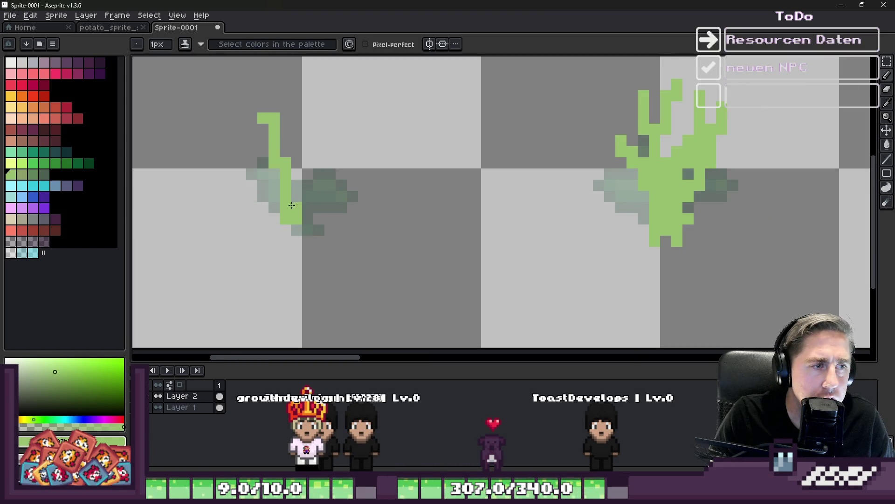
{"action": "key", "text": "ctrl+z"}
{"action": "mouse_move", "coordinate": [307, 156]}
{"action": "left_mouse_down"}
{"action": "mouse_move", "coordinate": [313, 104]}
{"action": "mouse_move", "coordinate": [288, 133]}
{"action": "left_mouse_up"}
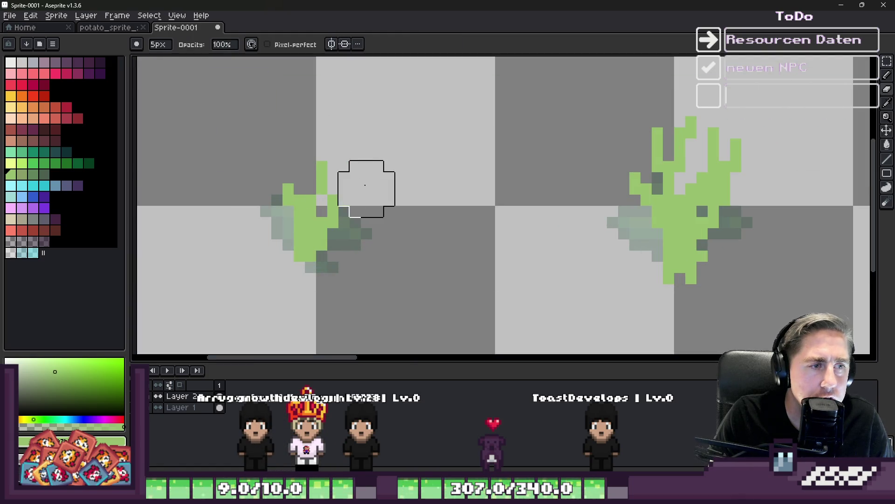
{"action": "key", "text": "b"}
{"action": "scroll", "coordinate": [365, 185], "scroll_direction": "down", "scroll_amount": 2}
{"action": "scroll", "coordinate": [324, 196], "scroll_direction": "up", "scroll_amount": 3}
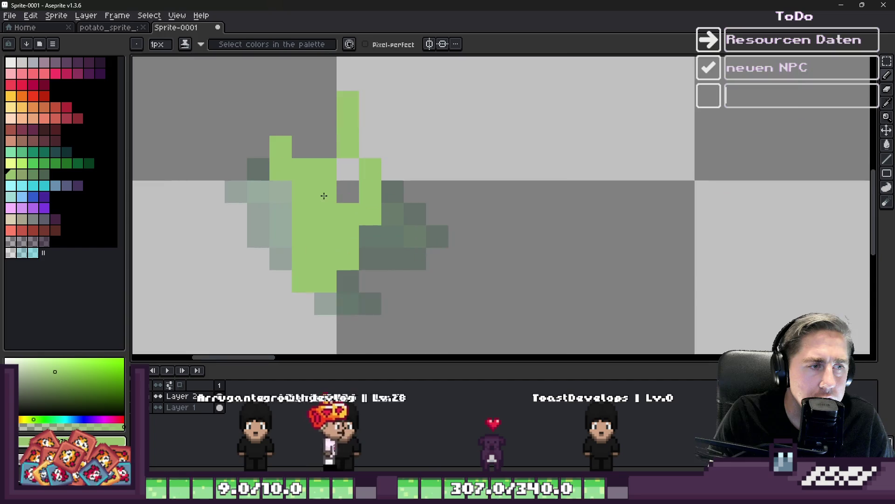
{"action": "scroll", "coordinate": [302, 206], "scroll_direction": "down", "scroll_amount": 5}
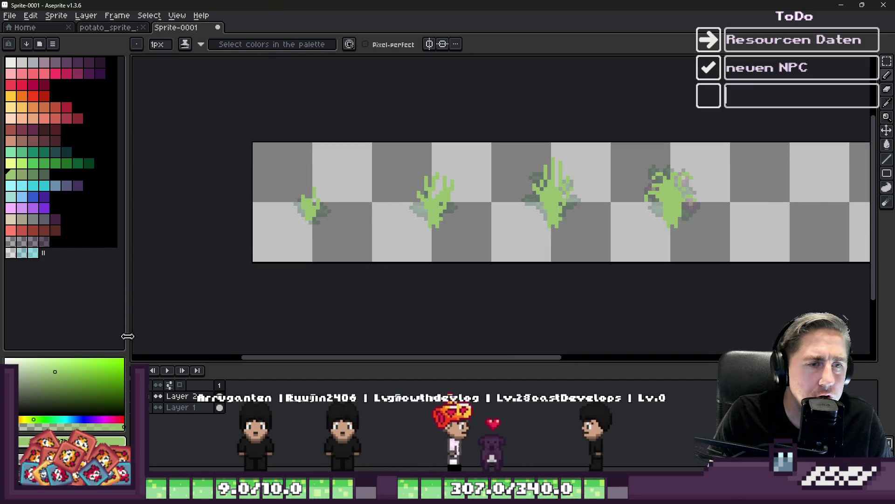
- Select the dark green swatch and preview an Outside outline around all four plant stages
{"action": "scroll", "coordinate": [390, 213], "scroll_direction": "down", "scroll_amount": 1}
{"action": "scroll", "coordinate": [389, 213], "scroll_direction": "up", "scroll_amount": 2}
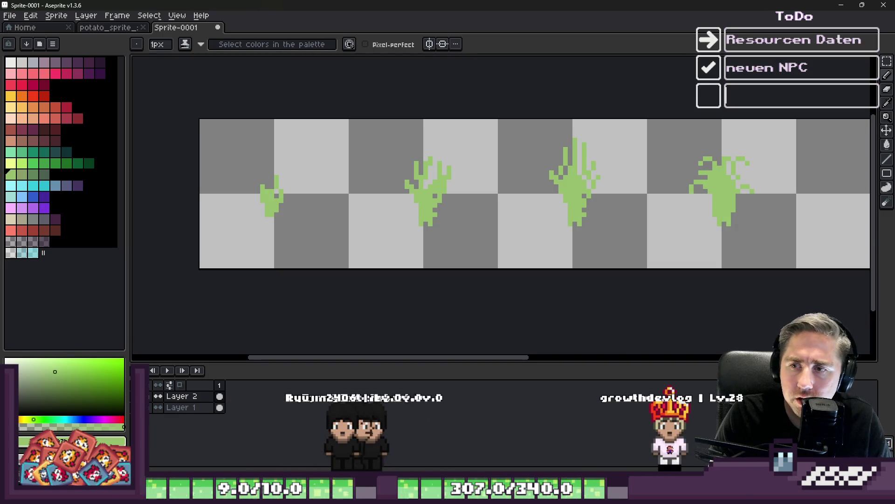
{"action": "scroll", "coordinate": [373, 219], "scroll_direction": "up", "scroll_amount": 4}
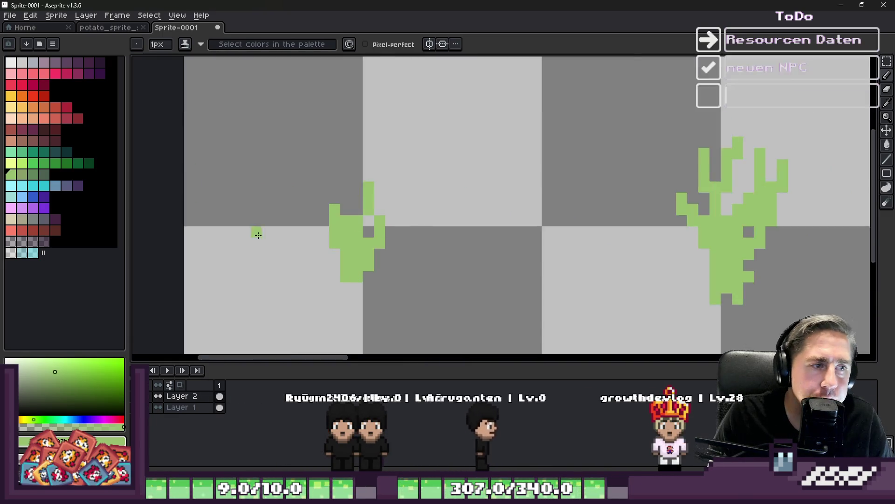
{"action": "key", "text": "i"}
{"action": "key", "text": "b"}
{"action": "scroll", "coordinate": [279, 208], "scroll_direction": "down", "scroll_amount": 3}
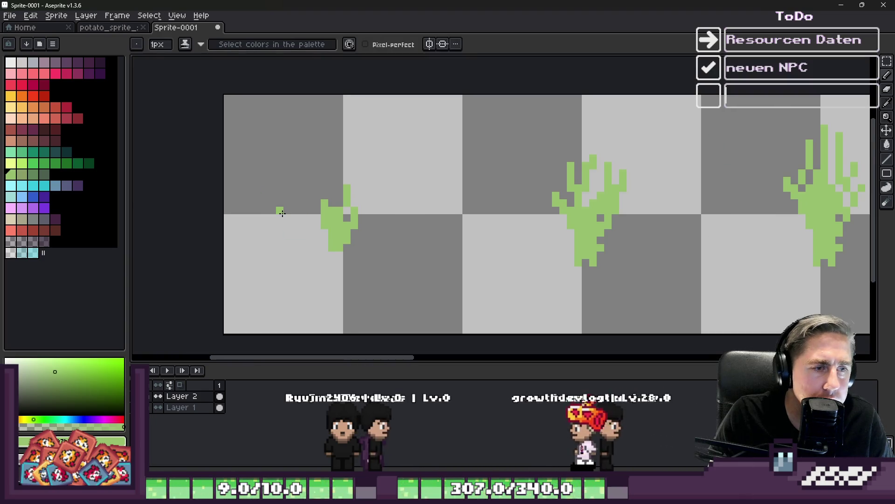
{"action": "left_click", "coordinate": [35, 177]}
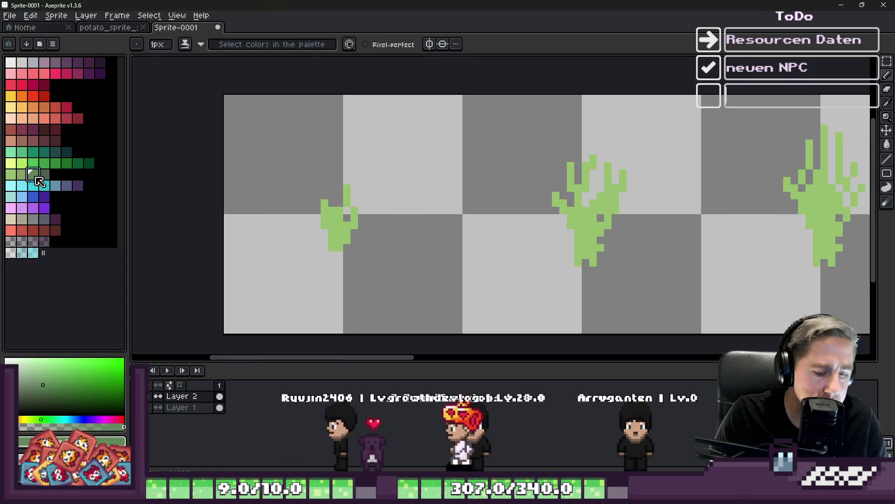
{"action": "key", "text": "shift+o"}
{"action": "left_click", "coordinate": [446, 326]}
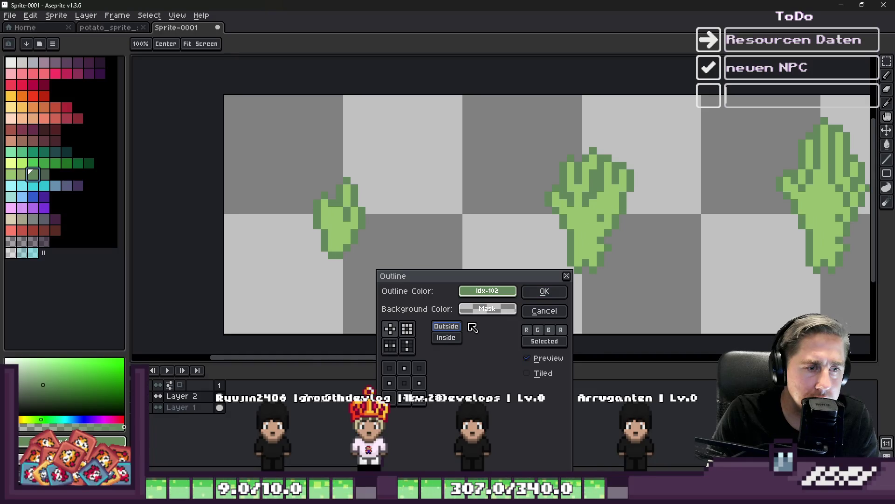
- Apply the dark green outline and inspect the outlined plants on the strip
{"action": "left_click", "coordinate": [540, 299]}
{"action": "scroll", "coordinate": [250, 231], "scroll_direction": "up", "scroll_amount": 3}
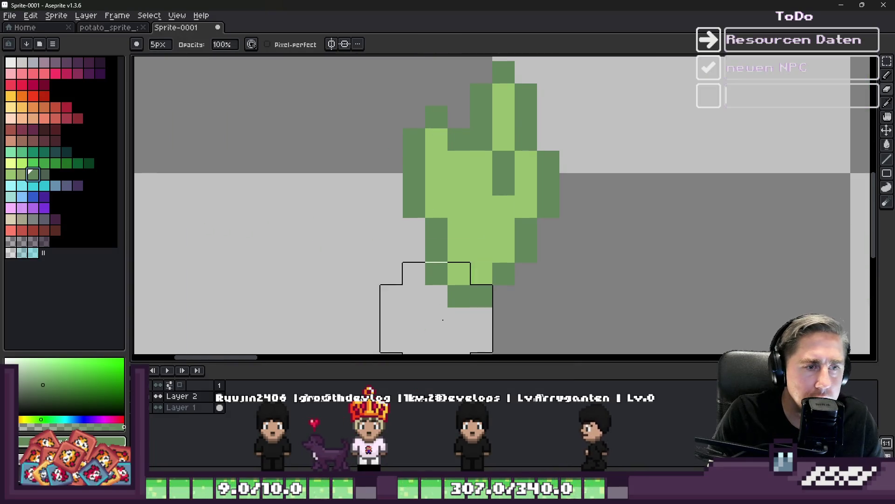
{"action": "scroll", "coordinate": [450, 316], "scroll_direction": "down", "scroll_amount": 2}
{"action": "key", "text": "v"}
{"action": "scroll", "coordinate": [519, 265], "scroll_direction": "up", "scroll_amount": 3}
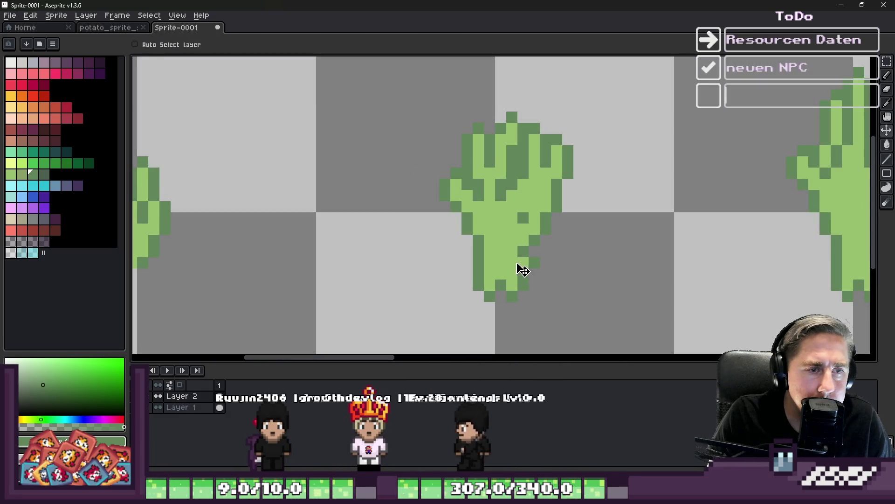
{"action": "key", "text": "b"}
{"action": "scroll", "coordinate": [492, 317], "scroll_direction": "up", "scroll_amount": 1}
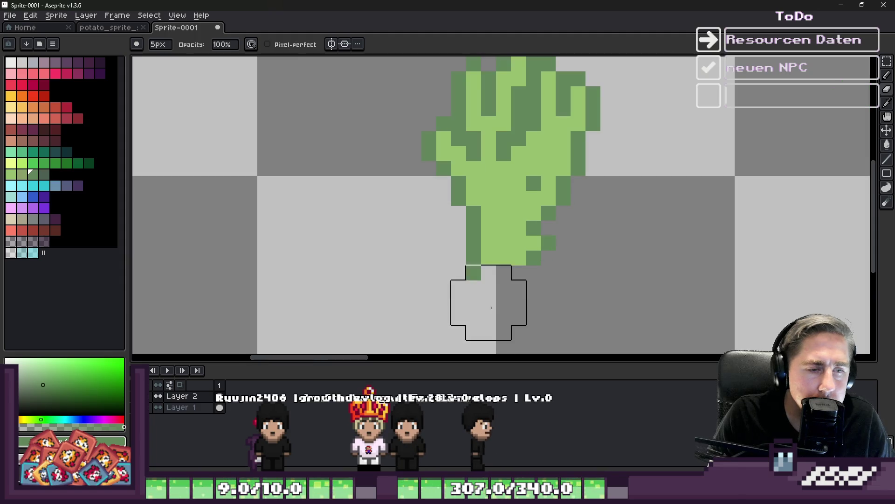
{"action": "scroll", "coordinate": [501, 307], "scroll_direction": "up", "scroll_amount": 3}
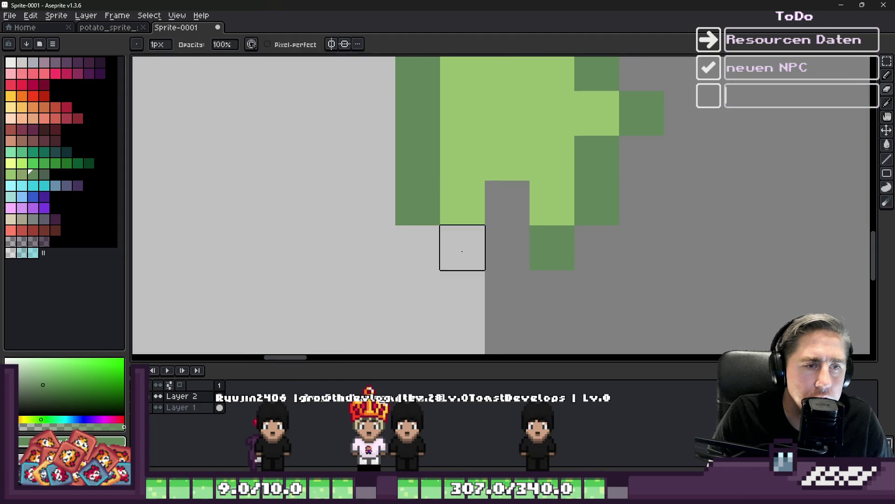
{"action": "scroll", "coordinate": [410, 270], "scroll_direction": "down", "scroll_amount": 4}
{"action": "scroll", "coordinate": [600, 272], "scroll_direction": "up", "scroll_amount": 2}
{"action": "scroll", "coordinate": [340, 326], "scroll_direction": "up", "scroll_amount": 2}
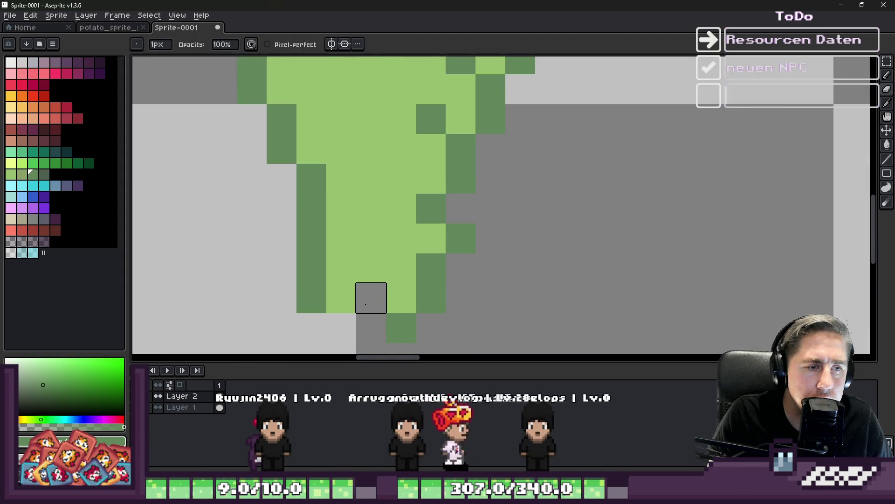
{"action": "scroll", "coordinate": [409, 329], "scroll_direction": "down", "scroll_amount": 4}
{"action": "scroll", "coordinate": [408, 317], "scroll_direction": "up", "scroll_amount": 4}
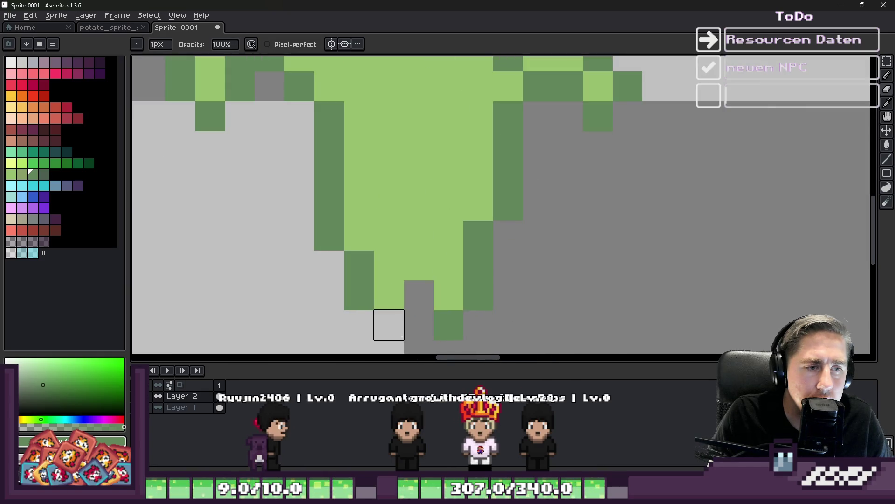
{"action": "scroll", "coordinate": [441, 332], "scroll_direction": "down", "scroll_amount": 4}
{"action": "scroll", "coordinate": [380, 292], "scroll_direction": "up", "scroll_amount": 4}
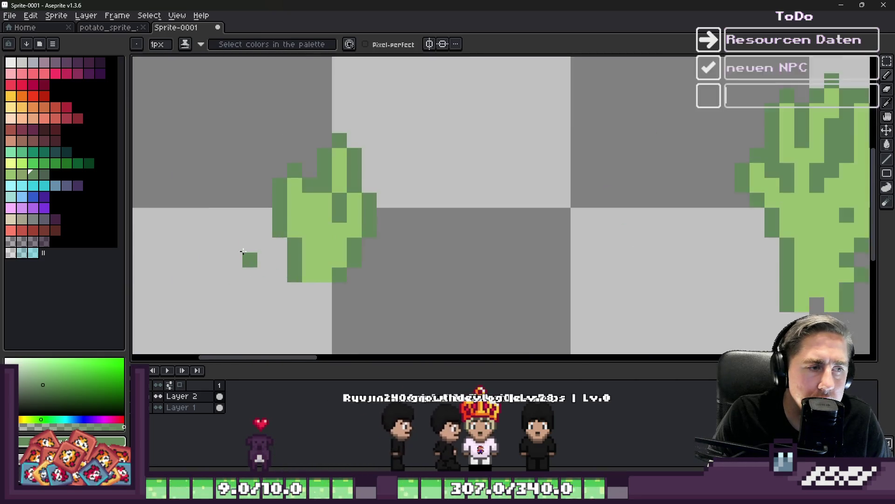
- Sample the light green from the canvas, then pick a darker olive green for shading
{"action": "key", "text": "i"}
{"action": "left_click", "coordinate": [381, 224]}
{"action": "left_click", "coordinate": [21, 175]}
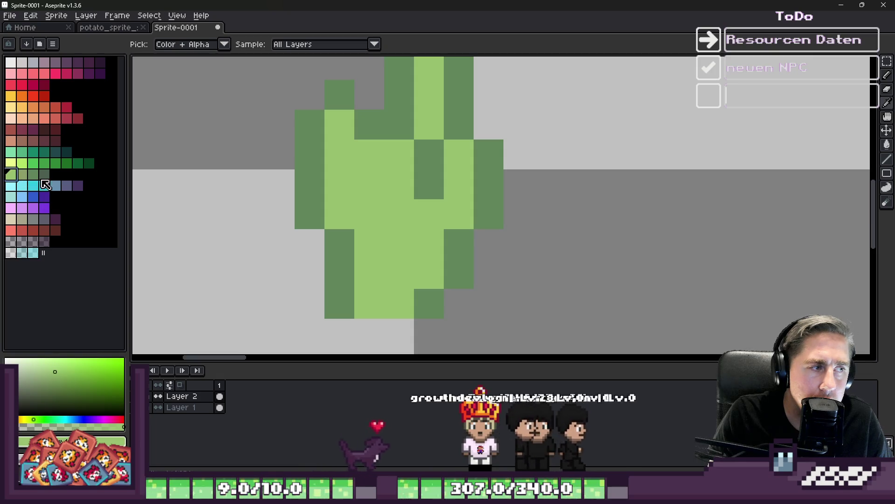
- Shade the second stage's left side with olive and darker green strokes
{"action": "key", "text": "b"}
{"action": "left_click_drag", "start_coordinate": [358, 304], "coordinate": [361, 244]}
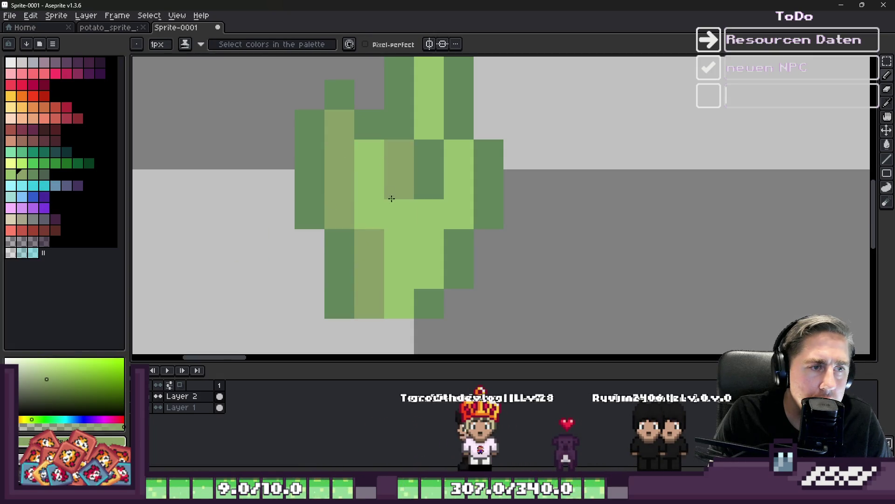
{"action": "mouse_move", "coordinate": [432, 146]}
{"action": "left_mouse_down"}
{"action": "mouse_move", "coordinate": [447, 194]}
{"action": "mouse_move", "coordinate": [422, 247]}
{"action": "mouse_move", "coordinate": [429, 275]}
{"action": "left_mouse_up"}
{"action": "scroll", "coordinate": [401, 243], "scroll_direction": "down", "scroll_amount": 5}
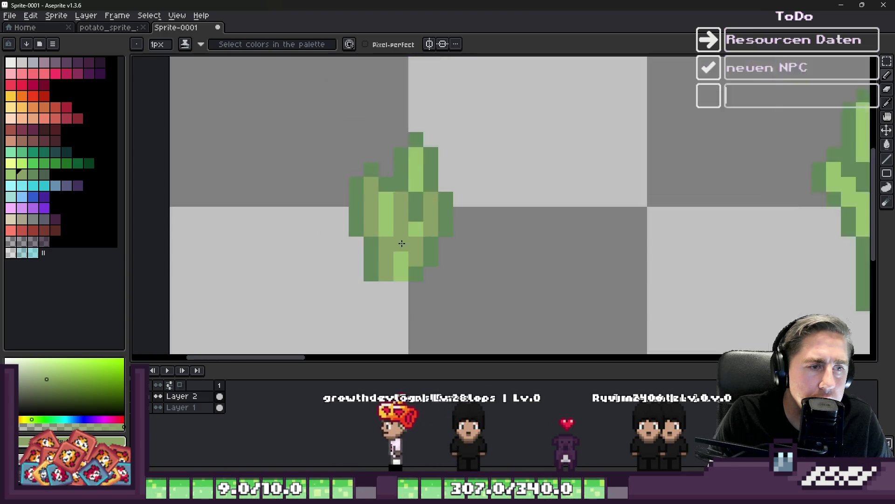
{"action": "scroll", "coordinate": [499, 296], "scroll_direction": "up", "scroll_amount": 2}
{"action": "scroll", "coordinate": [406, 193], "scroll_direction": "up", "scroll_amount": 2}
{"action": "mouse_move", "coordinate": [335, 167]}
{"action": "left_mouse_down"}
{"action": "mouse_move", "coordinate": [383, 251]}
{"action": "mouse_move", "coordinate": [401, 326]}
{"action": "mouse_move", "coordinate": [425, 226]}
{"action": "left_mouse_up"}
{"action": "scroll", "coordinate": [401, 277], "scroll_direction": "down", "scroll_amount": 3}
{"action": "scroll", "coordinate": [401, 277], "scroll_direction": "up", "scroll_amount": 2}
{"action": "scroll", "coordinate": [401, 277], "scroll_direction": "up", "scroll_amount": 2}
{"action": "scroll", "coordinate": [413, 168], "scroll_direction": "down", "scroll_amount": 1}
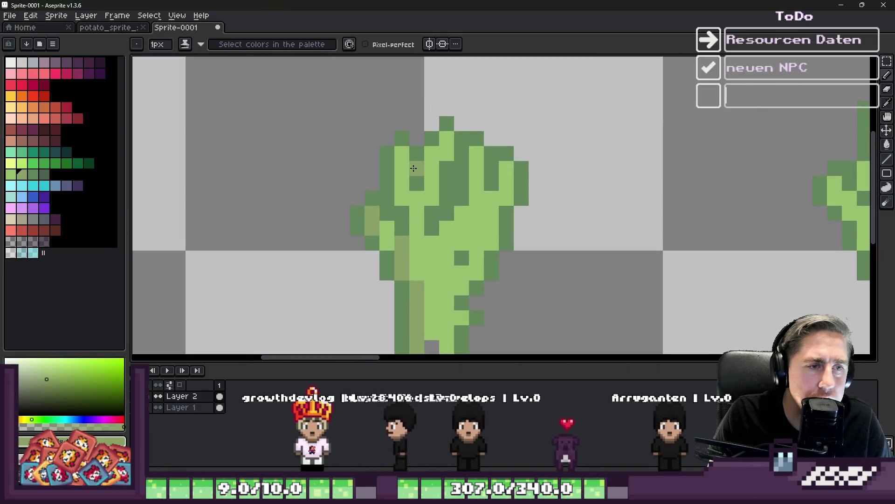
{"action": "left_click", "coordinate": [413, 168]}
{"action": "left_click_drag", "start_coordinate": [410, 194], "coordinate": [417, 233]}
{"action": "scroll", "coordinate": [422, 227], "scroll_direction": "down", "scroll_amount": 2}
{"action": "scroll", "coordinate": [422, 227], "scroll_direction": "up", "scroll_amount": 3}
- Paint two more olive columns down the second stage's plant
{"action": "left_click_drag", "start_coordinate": [511, 94], "coordinate": [494, 200]}
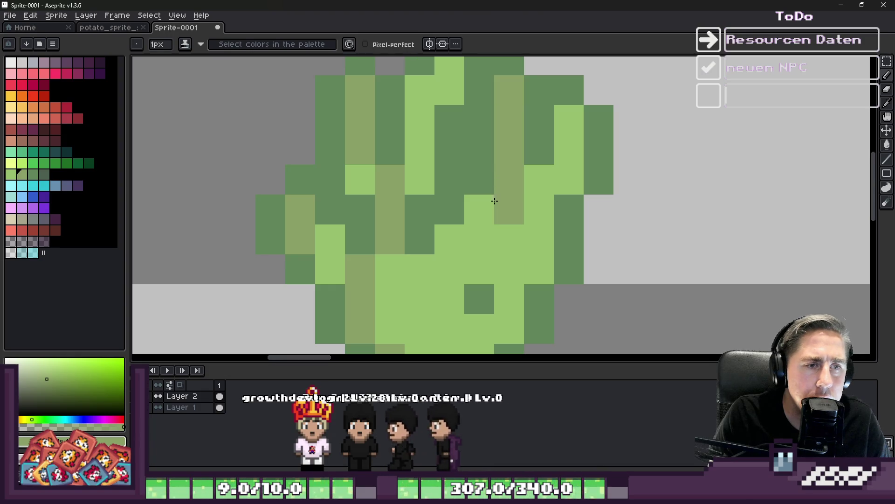
{"action": "left_click_drag", "start_coordinate": [475, 233], "coordinate": [468, 285]}
{"action": "scroll", "coordinate": [465, 238], "scroll_direction": "down", "scroll_amount": 1}
{"action": "scroll", "coordinate": [425, 282], "scroll_direction": "up", "scroll_amount": 1}
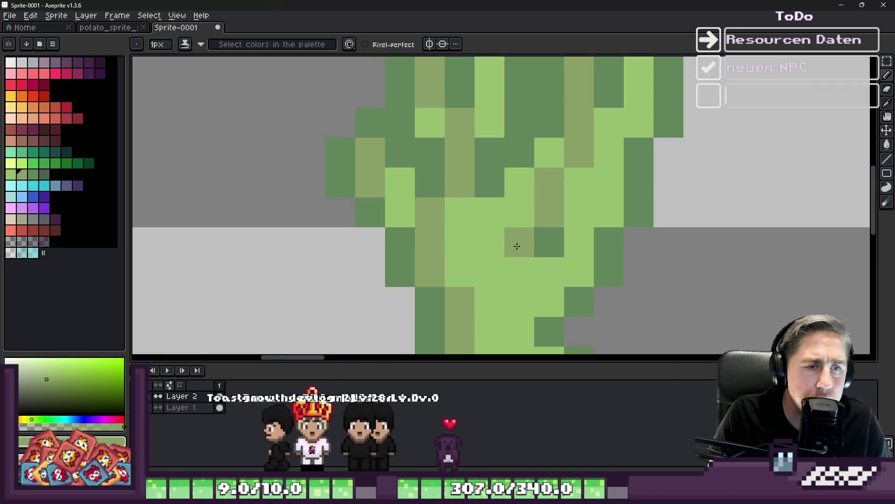
{"action": "scroll", "coordinate": [517, 246], "scroll_direction": "down", "scroll_amount": 5}
{"action": "scroll", "coordinate": [502, 286], "scroll_direction": "up", "scroll_amount": 4}
{"action": "scroll", "coordinate": [508, 283], "scroll_direction": "down", "scroll_amount": 5}
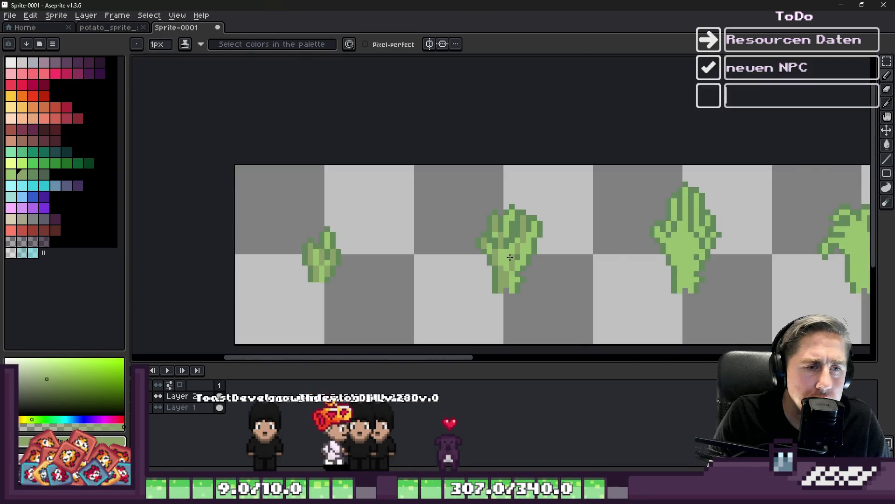
{"action": "scroll", "coordinate": [505, 264], "scroll_direction": "up", "scroll_amount": 4}
{"action": "scroll", "coordinate": [501, 268], "scroll_direction": "up", "scroll_amount": 1}
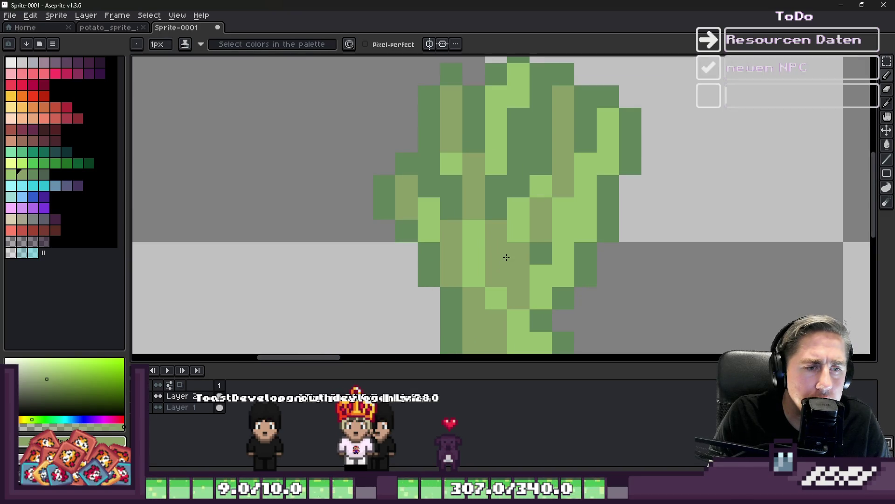
- Add muted green and light-green highlight pixels to the second stage's upper leaves
{"action": "left_click", "coordinate": [511, 243], "text": "alt"}
{"action": "left_click", "coordinate": [541, 233], "text": "alt"}
{"action": "left_click", "coordinate": [567, 215]}
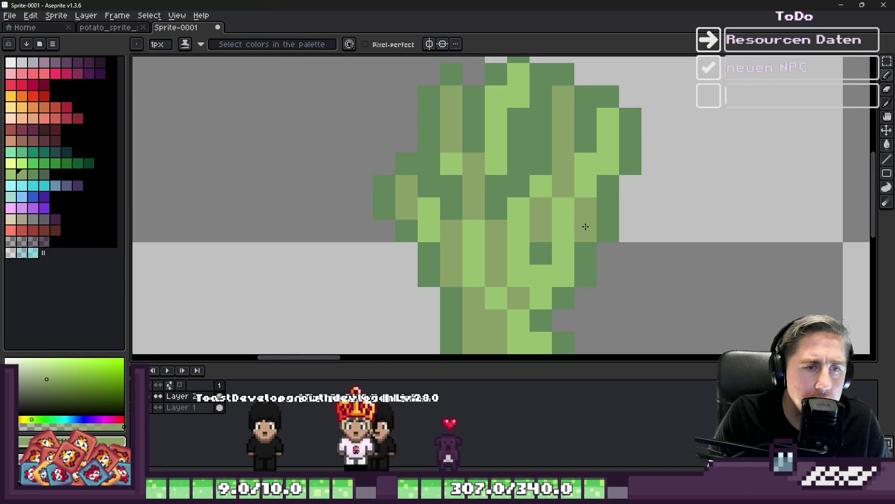
{"action": "scroll", "coordinate": [531, 284], "scroll_direction": "down", "scroll_amount": 2}
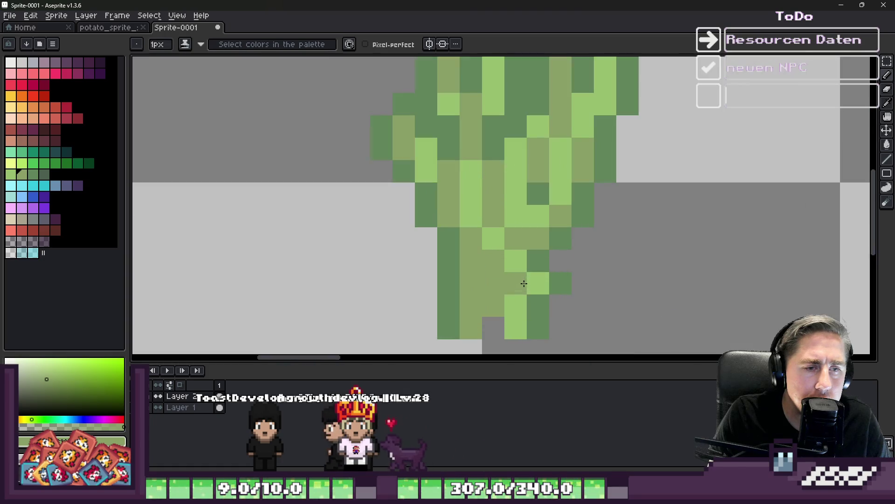
{"action": "scroll", "coordinate": [537, 284], "scroll_direction": "down", "scroll_amount": 7}
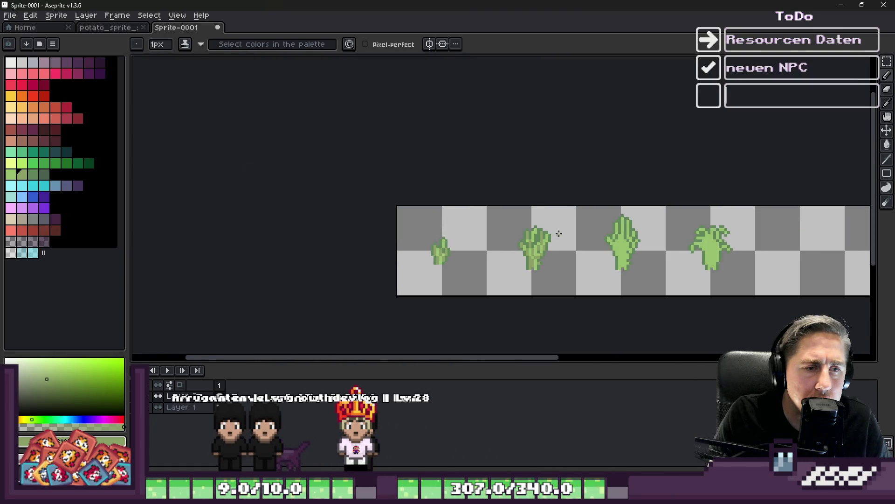
{"action": "scroll", "coordinate": [559, 233], "scroll_direction": "up", "scroll_amount": 5}
{"action": "scroll", "coordinate": [630, 263], "scroll_direction": "down", "scroll_amount": 2}
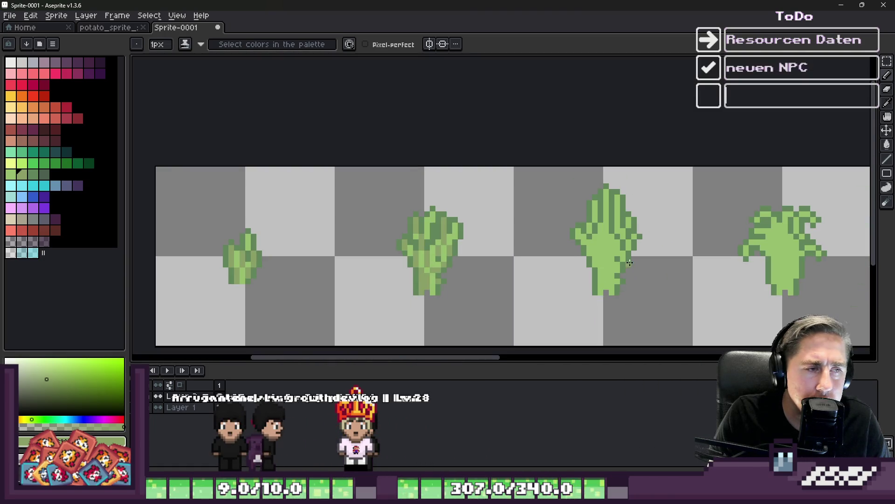
{"action": "scroll", "coordinate": [402, 268], "scroll_direction": "up", "scroll_amount": 6}
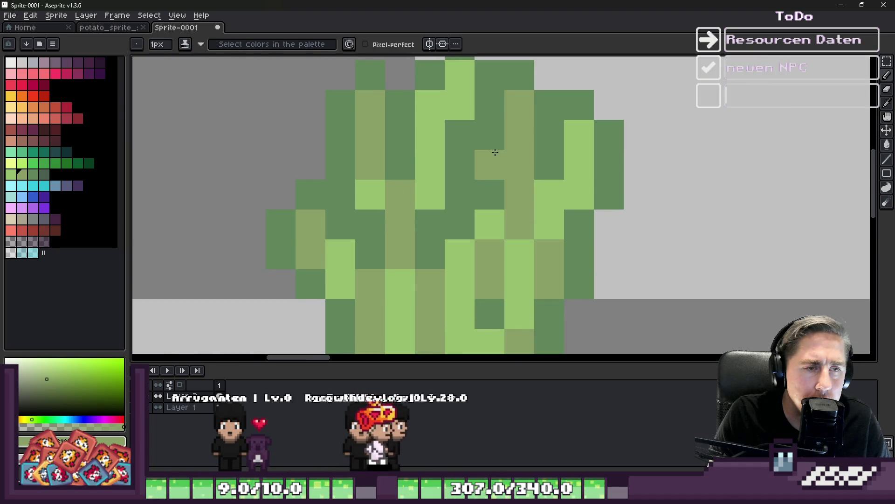
{"action": "left_click_drag", "start_coordinate": [484, 146], "coordinate": [489, 200]}
{"action": "left_click", "coordinate": [489, 204], "text": "alt"}
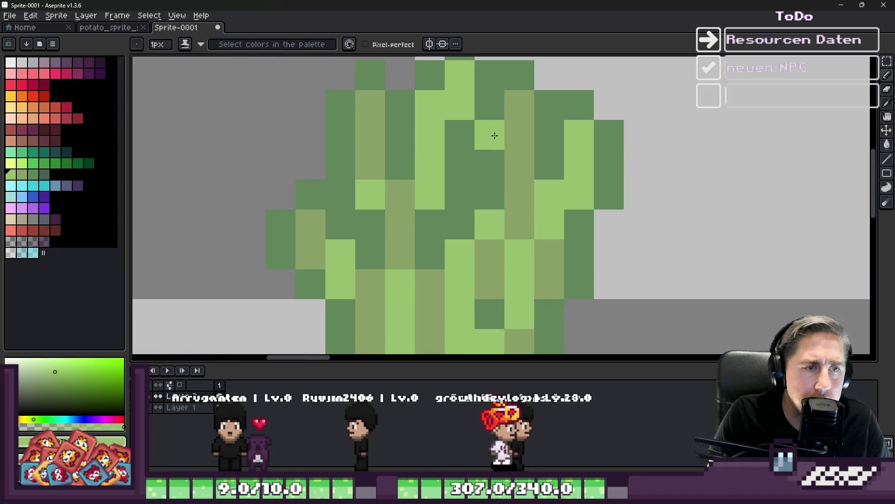
- Recolour the second stage's outline with the darker outline green using the Paint Bucket
{"action": "scroll", "coordinate": [494, 190], "scroll_direction": "down", "scroll_amount": 1}
{"action": "key", "text": "alt"}
{"action": "left_click", "coordinate": [32, 174]}
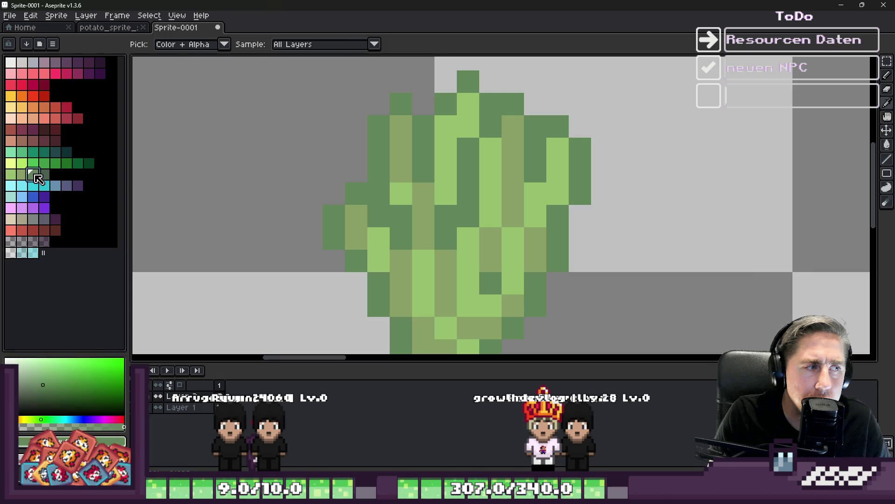
{"action": "scroll", "coordinate": [422, 290], "scroll_direction": "up", "scroll_amount": 2}
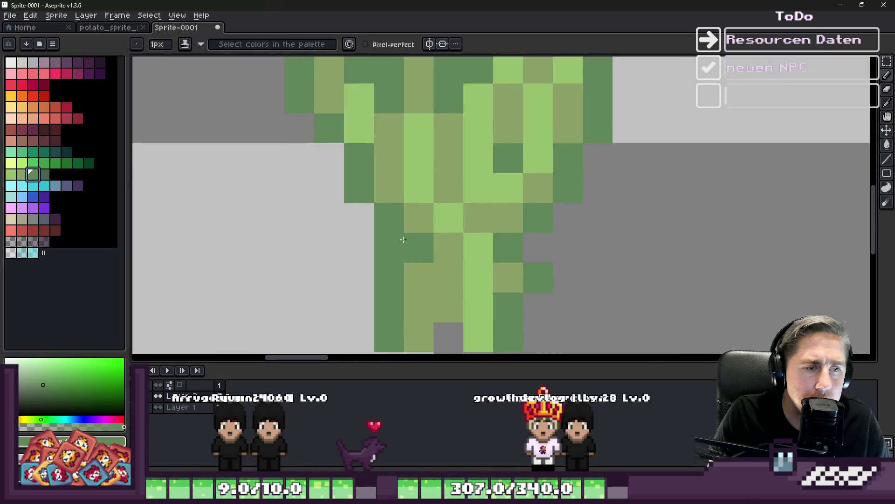
{"action": "left_click", "coordinate": [44, 174]}
{"action": "scroll", "coordinate": [296, 185], "scroll_direction": "down", "scroll_amount": 1}
{"action": "key", "text": "g"}
{"action": "left_click", "coordinate": [296, 185]}
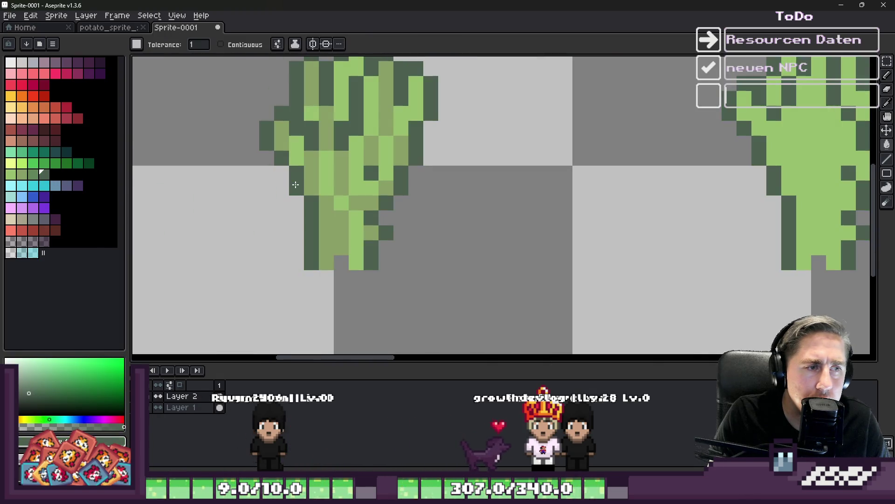
- Undo one stray pixel and review the second stage's refined shading
{"action": "key", "text": "b"}
{"action": "scroll", "coordinate": [400, 149], "scroll_direction": "up", "scroll_amount": 1}
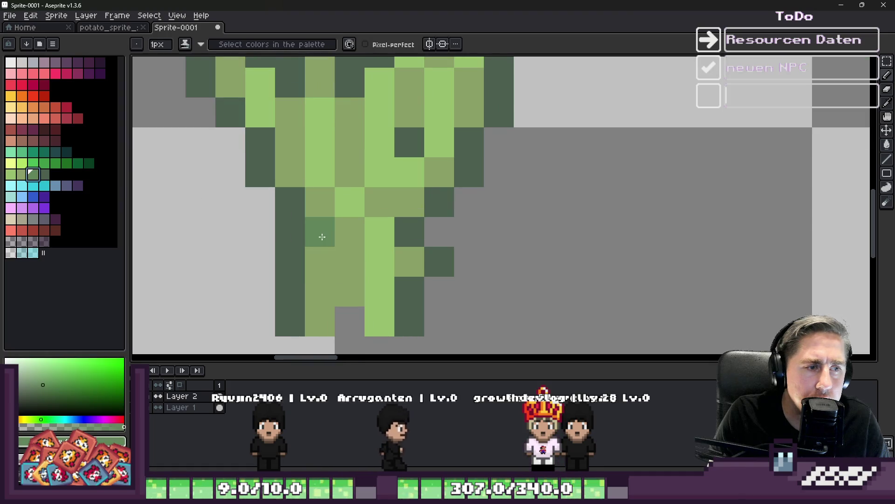
{"action": "scroll", "coordinate": [336, 289], "scroll_direction": "left", "scroll_amount": 3}
{"action": "scroll", "coordinate": [301, 218], "scroll_direction": "up", "scroll_amount": 1}
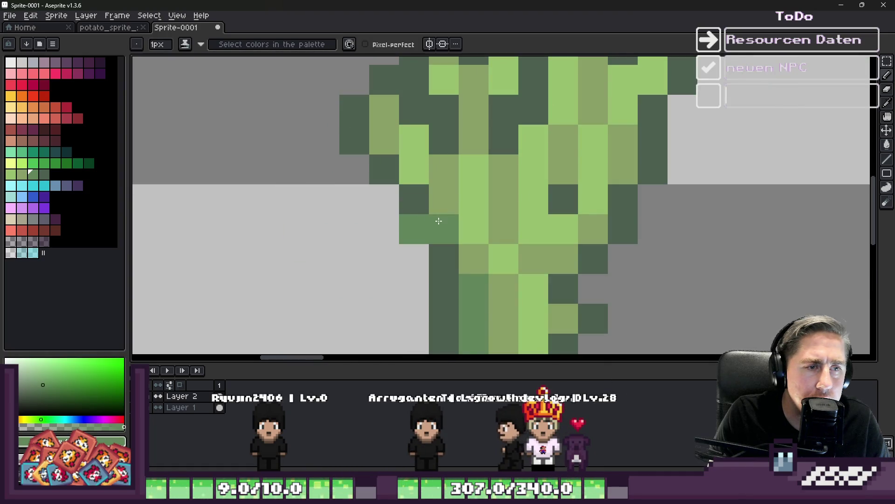
{"action": "key", "text": "ctrl+z"}
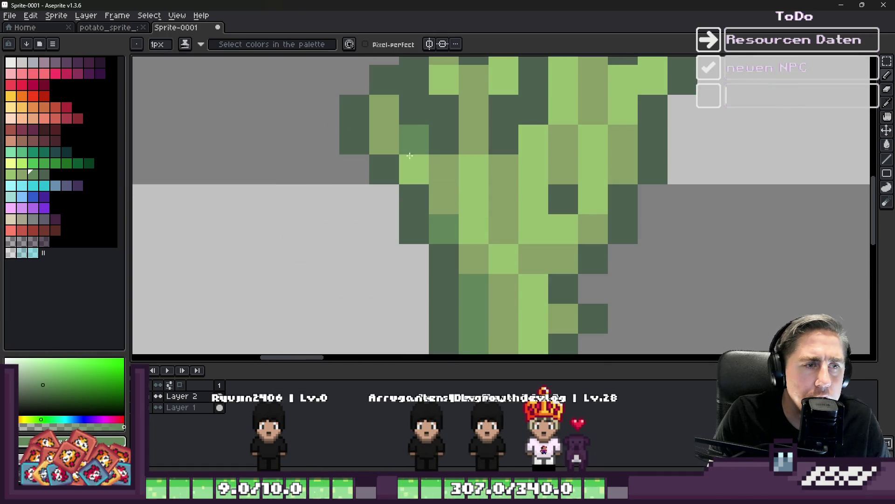
{"action": "scroll", "coordinate": [415, 173], "scroll_direction": "down", "scroll_amount": 5}
{"action": "scroll", "coordinate": [446, 183], "scroll_direction": "up", "scroll_amount": 4}
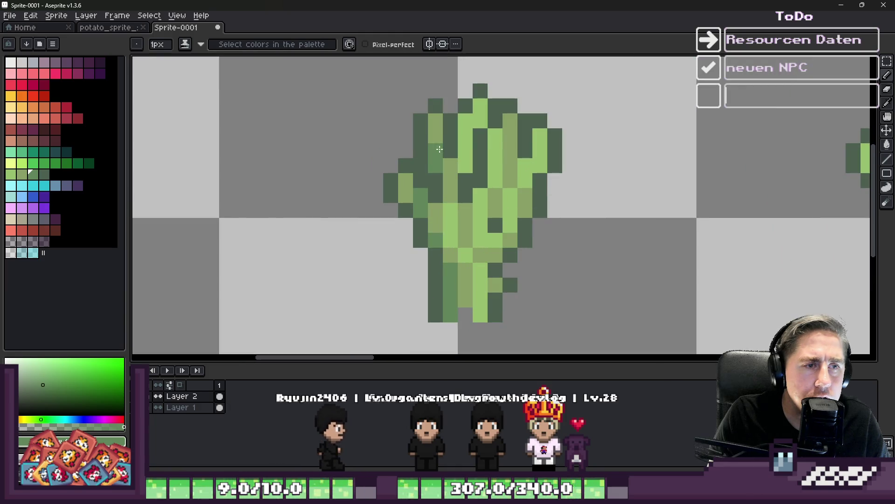
{"action": "scroll", "coordinate": [438, 159], "scroll_direction": "up", "scroll_amount": 1}
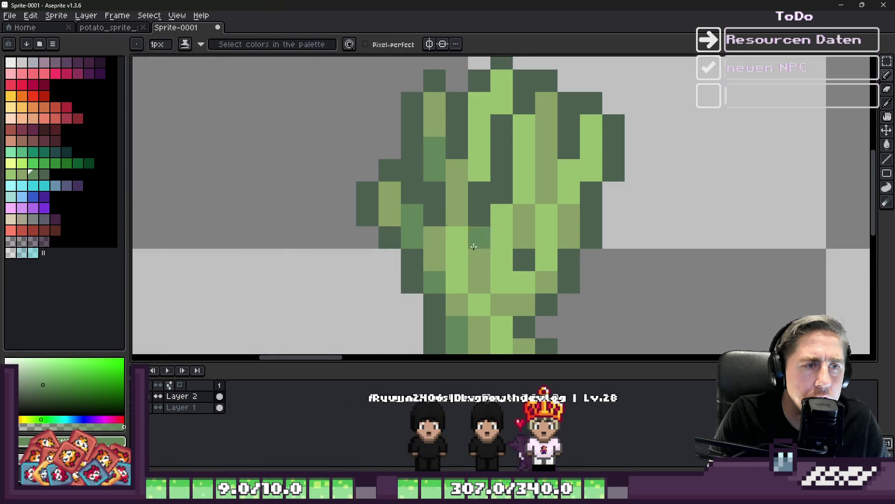
{"action": "scroll", "coordinate": [459, 246], "scroll_direction": "down", "scroll_amount": 4}
{"action": "scroll", "coordinate": [454, 237], "scroll_direction": "up", "scroll_amount": 4}
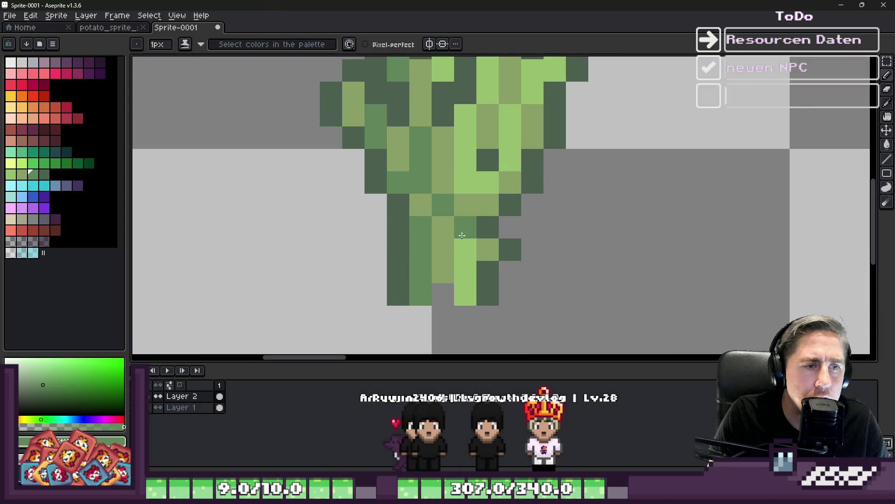
{"action": "scroll", "coordinate": [468, 285], "scroll_direction": "down", "scroll_amount": 5}
{"action": "scroll", "coordinate": [463, 241], "scroll_direction": "up", "scroll_amount": 5}
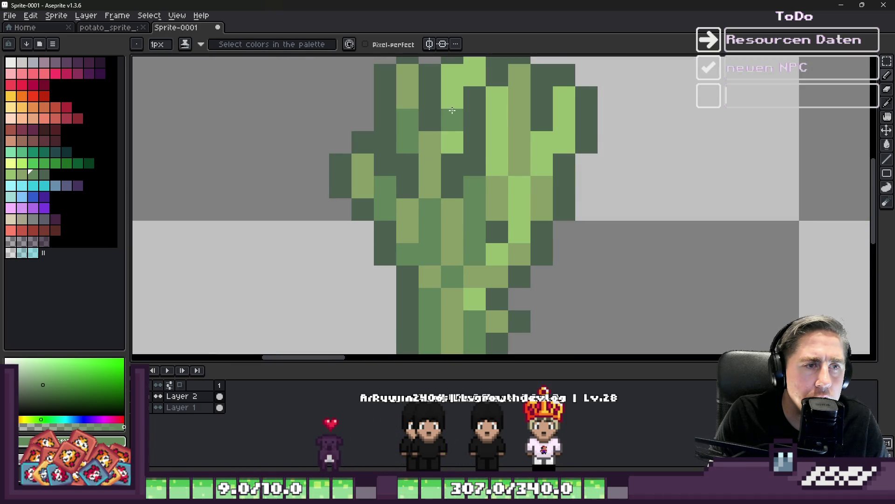
{"action": "scroll", "coordinate": [458, 101], "scroll_direction": "down", "scroll_amount": 5}
{"action": "scroll", "coordinate": [451, 105], "scroll_direction": "up", "scroll_amount": 4}
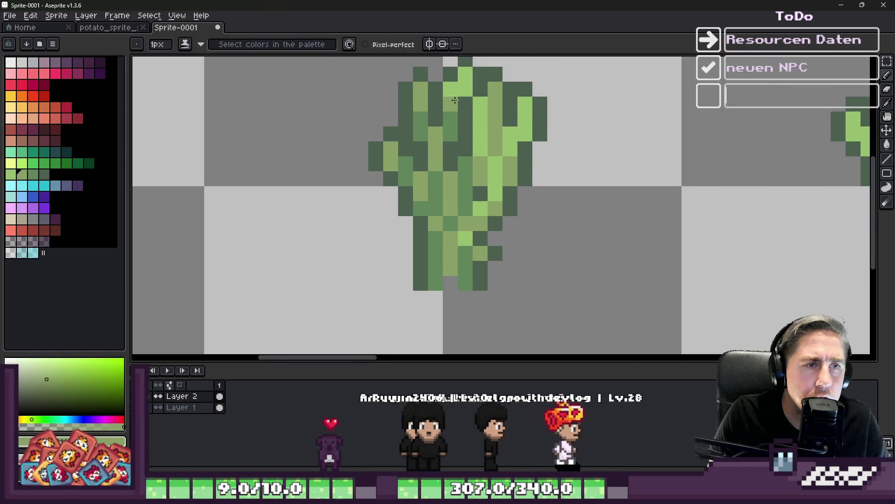
{"action": "scroll", "coordinate": [577, 212], "scroll_direction": "down", "scroll_amount": 5}
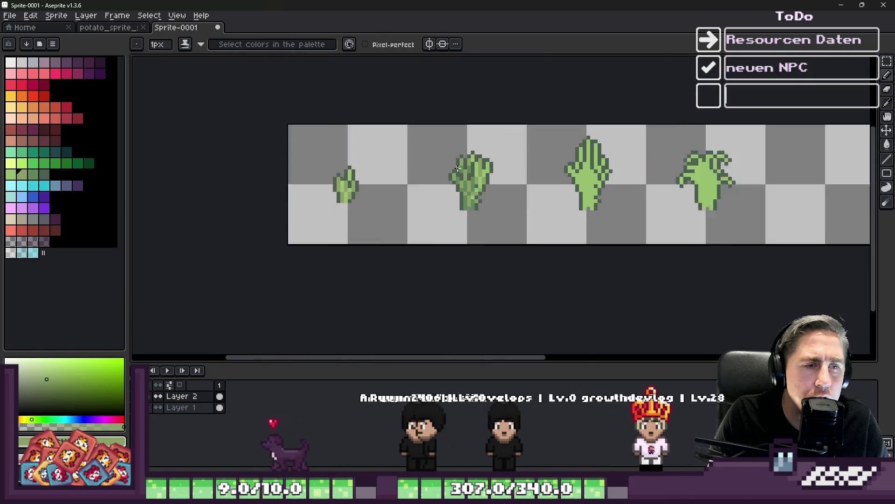
{"action": "scroll", "coordinate": [576, 212], "scroll_direction": "up", "scroll_amount": 1}
{"action": "scroll", "coordinate": [490, 187], "scroll_direction": "up", "scroll_amount": 2}
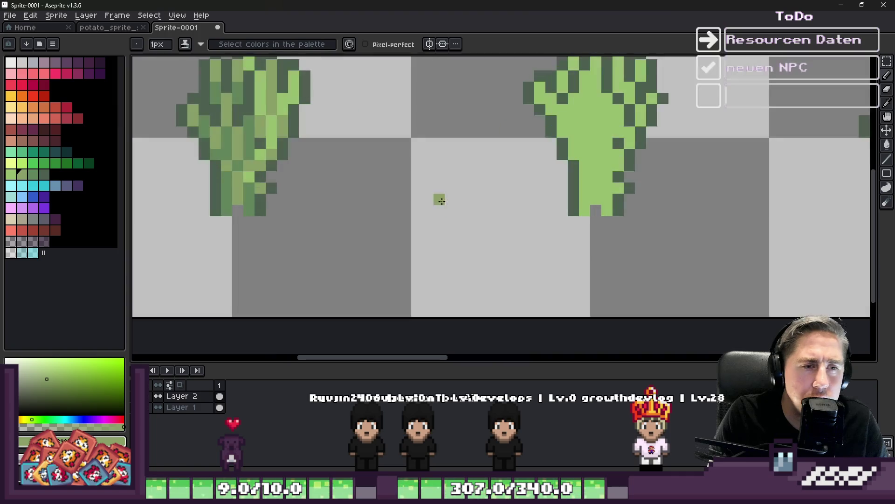
- Repaint a column of the seedling with sampled shading and light-green pixels
{"action": "left_click", "coordinate": [246, 177], "text": "alt"}
{"action": "scroll", "coordinate": [667, 195], "scroll_direction": "down", "scroll_amount": 3}
{"action": "scroll", "coordinate": [464, 196], "scroll_direction": "up", "scroll_amount": 5}
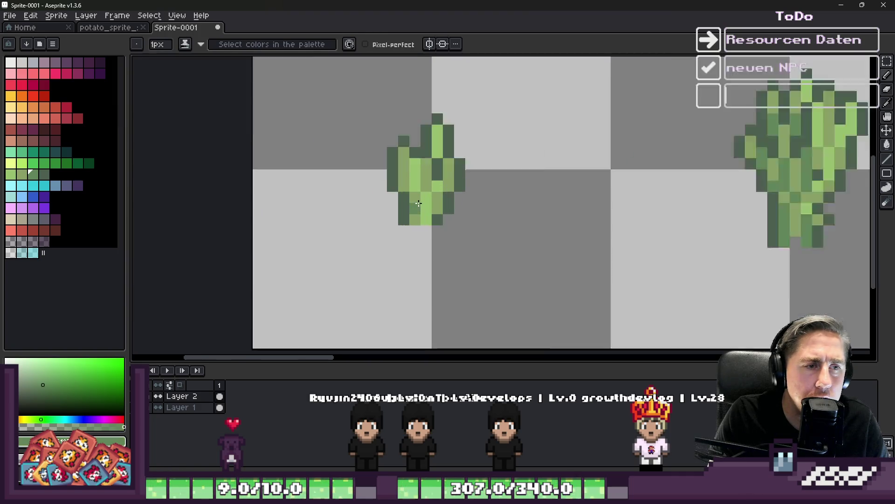
{"action": "left_click_drag", "start_coordinate": [426, 201], "coordinate": [431, 250]}
{"action": "left_click", "coordinate": [466, 210], "text": "alt"}
{"action": "left_click", "coordinate": [430, 203]}
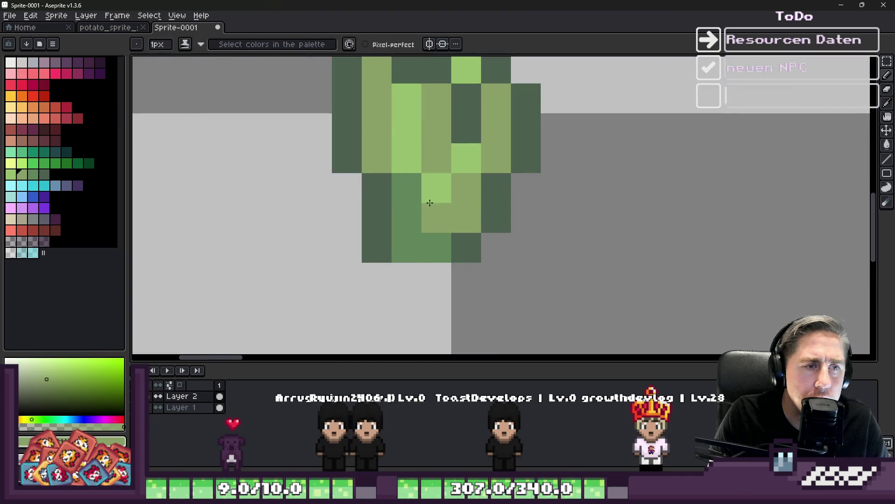
{"action": "left_click", "coordinate": [429, 220]}
- Darken the seedling's left side olive and add a light-green row near its base
{"action": "left_click", "coordinate": [437, 153], "text": "alt"}
{"action": "mouse_move", "coordinate": [377, 128]}
{"action": "left_mouse_down"}
{"action": "mouse_move", "coordinate": [380, 150]}
{"action": "mouse_move", "coordinate": [398, 127]}
{"action": "mouse_move", "coordinate": [400, 159]}
{"action": "left_mouse_up"}
{"action": "left_click", "coordinate": [379, 100], "text": "alt"}
{"action": "left_click", "coordinate": [415, 94], "text": "alt"}
{"action": "left_click_drag", "start_coordinate": [406, 126], "coordinate": [423, 135]}
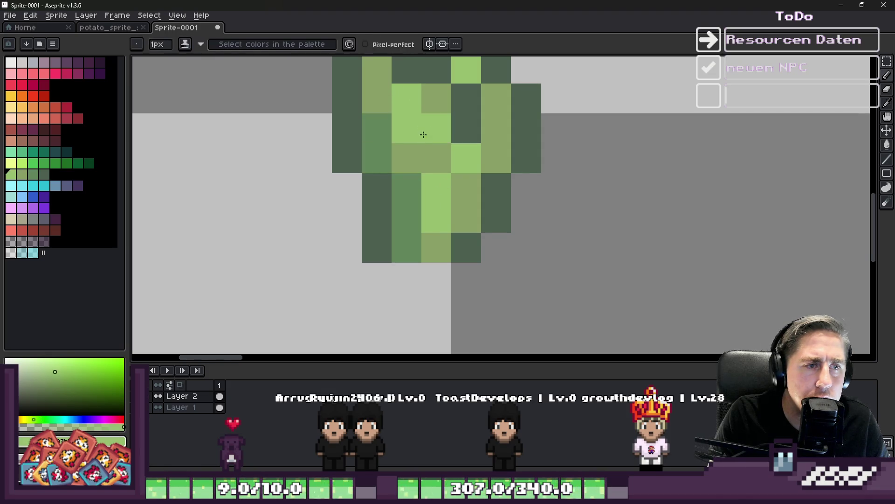
{"action": "left_click", "coordinate": [424, 145]}
- Add medium-green and light-green pixels to the seedling, then sample darker mid greens
{"action": "scroll", "coordinate": [411, 150], "scroll_direction": "down", "scroll_amount": 3}
{"action": "scroll", "coordinate": [466, 187], "scroll_direction": "up", "scroll_amount": 2}
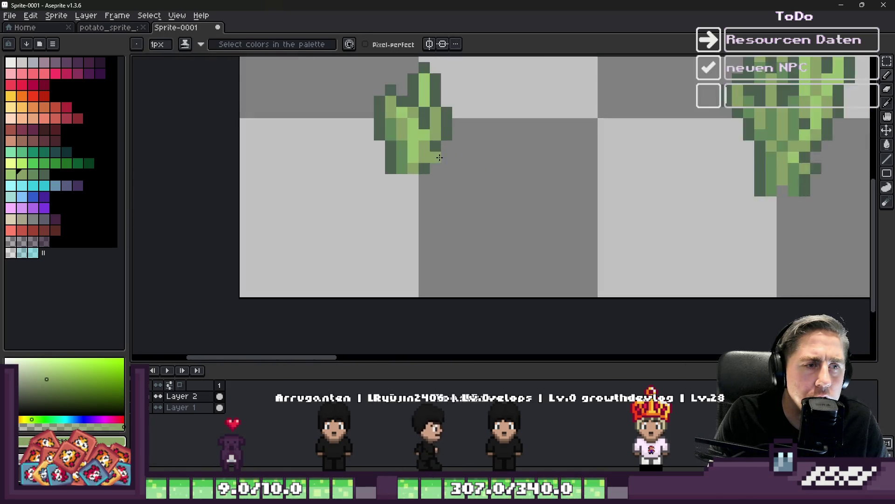
{"action": "scroll", "coordinate": [417, 147], "scroll_direction": "up", "scroll_amount": 2}
{"action": "left_click", "coordinate": [401, 177]}
{"action": "left_click", "coordinate": [418, 118], "text": "alt"}
{"action": "mouse_move", "coordinate": [435, 177]}
{"action": "left_mouse_down"}
{"action": "mouse_move", "coordinate": [420, 148]}
{"action": "mouse_move", "coordinate": [427, 119]}
{"action": "left_mouse_up"}
{"action": "left_click", "coordinate": [406, 173], "text": "alt"}
{"action": "scroll", "coordinate": [477, 196], "scroll_direction": "down", "scroll_amount": 5}
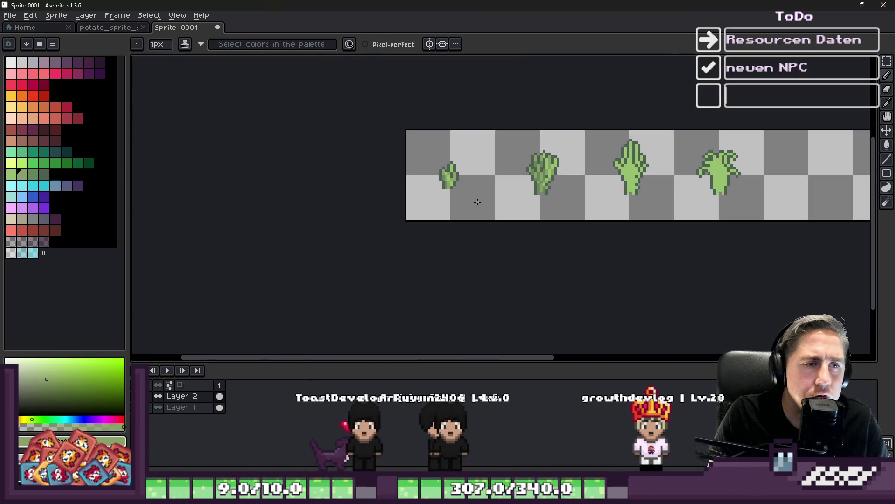
{"action": "scroll", "coordinate": [450, 174], "scroll_direction": "up", "scroll_amount": 4}
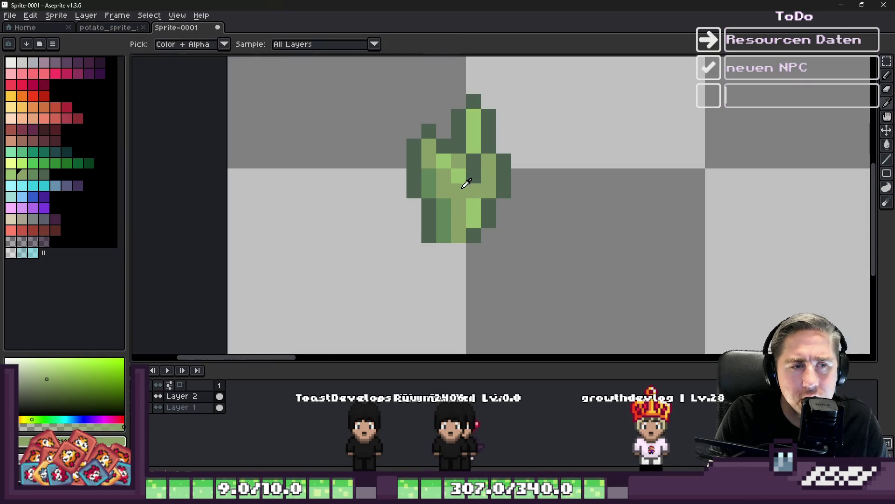
{"action": "left_click", "coordinate": [463, 165], "text": "alt"}
{"action": "left_click", "coordinate": [489, 184], "text": "alt"}
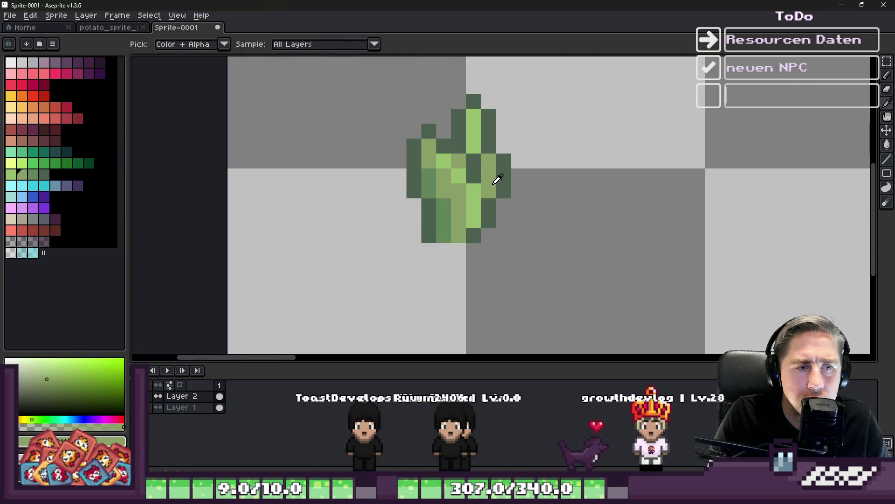
{"action": "scroll", "coordinate": [340, 244], "scroll_direction": "down", "scroll_amount": 5}
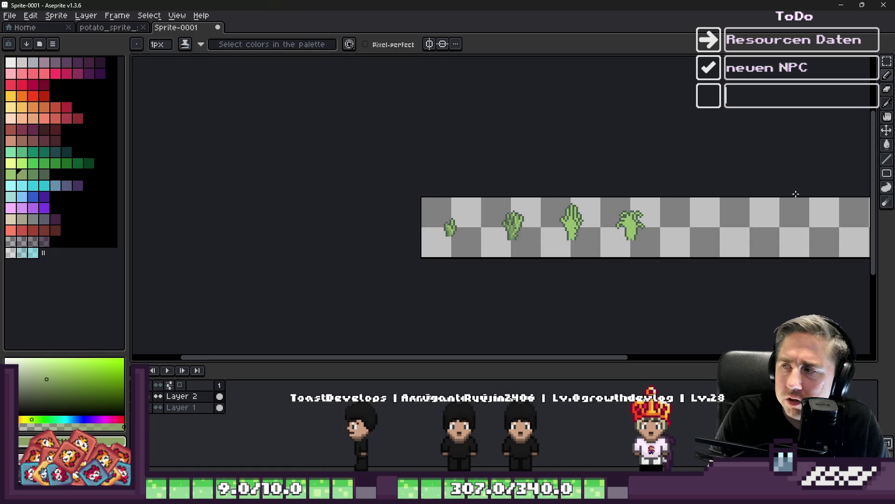
{"action": "scroll", "coordinate": [548, 257], "scroll_direction": "up", "scroll_amount": 5}
- Shade the third stage's left edge medium green, using a green sampled from the second stage
{"action": "left_click", "coordinate": [256, 167], "text": "alt"}
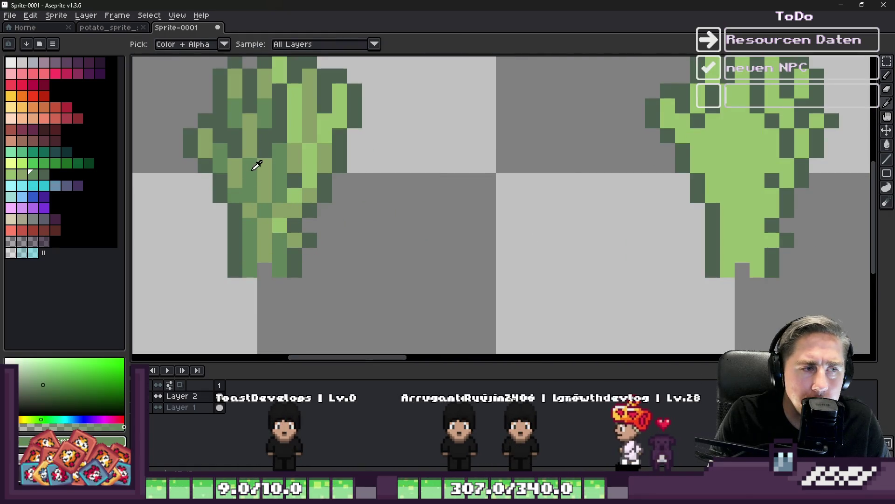
{"action": "scroll", "coordinate": [468, 154], "scroll_direction": "down", "scroll_amount": 3}
{"action": "scroll", "coordinate": [469, 155], "scroll_direction": "up", "scroll_amount": 5}
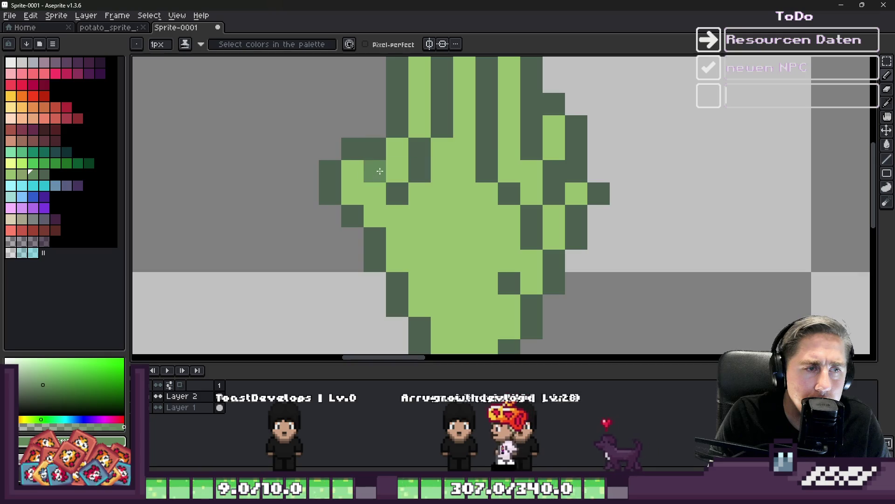
{"action": "left_click_drag", "start_coordinate": [357, 179], "coordinate": [426, 287]}
{"action": "scroll", "coordinate": [426, 285], "scroll_direction": "down", "scroll_amount": 2}
{"action": "scroll", "coordinate": [426, 284], "scroll_direction": "up", "scroll_amount": 2}
{"action": "scroll", "coordinate": [440, 220], "scroll_direction": "down", "scroll_amount": 3}
{"action": "scroll", "coordinate": [426, 239], "scroll_direction": "up", "scroll_amount": 3}
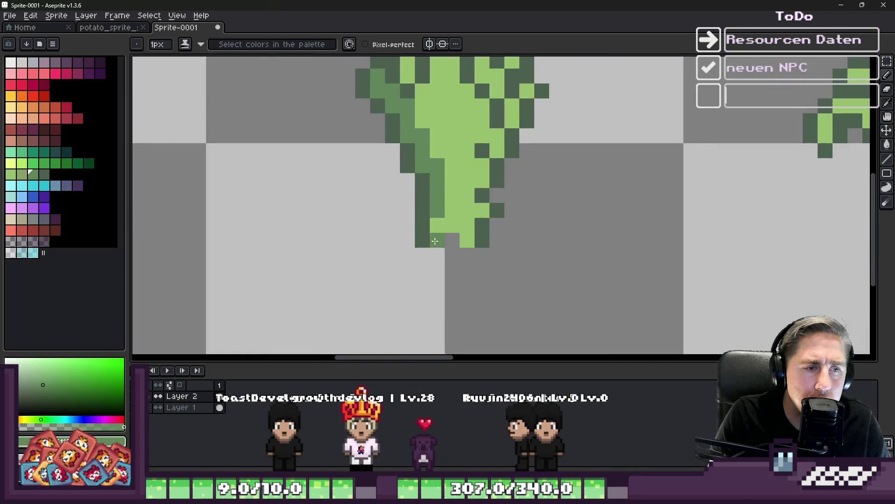
{"action": "scroll", "coordinate": [426, 239], "scroll_direction": "down", "scroll_amount": 3}
{"action": "scroll", "coordinate": [317, 196], "scroll_direction": "up", "scroll_amount": 2}
- Draw a darker green shading stroke up the third plant stage
{"action": "left_click", "coordinate": [280, 201], "text": "alt"}
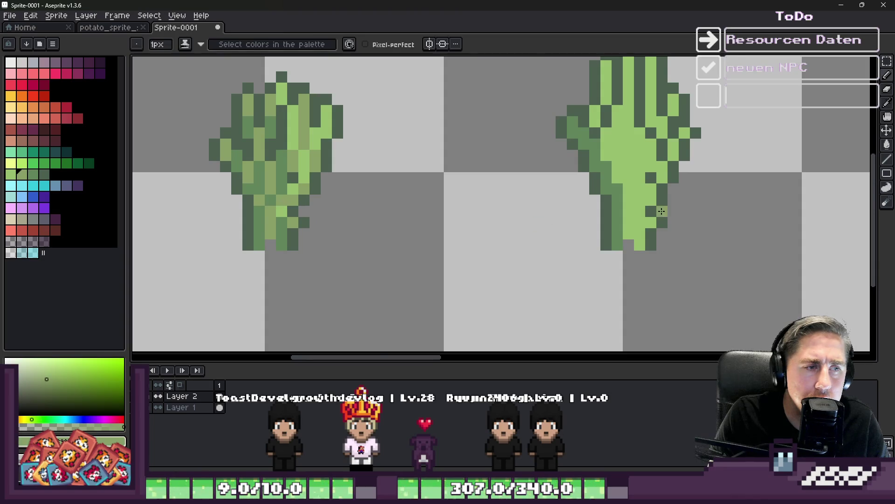
{"action": "scroll", "coordinate": [599, 211], "scroll_direction": "up", "scroll_amount": 3}
{"action": "left_click_drag", "start_coordinate": [599, 212], "coordinate": [605, 98]}
{"action": "scroll", "coordinate": [604, 98], "scroll_direction": "down", "scroll_amount": 3}
{"action": "scroll", "coordinate": [559, 175], "scroll_direction": "up", "scroll_amount": 3}
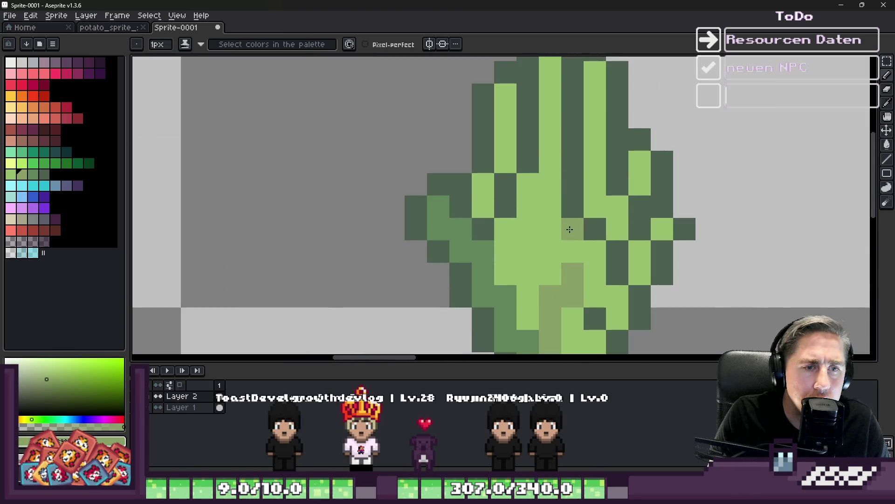
{"action": "scroll", "coordinate": [532, 258], "scroll_direction": "down", "scroll_amount": 2}
{"action": "scroll", "coordinate": [544, 181], "scroll_direction": "up", "scroll_amount": 2}
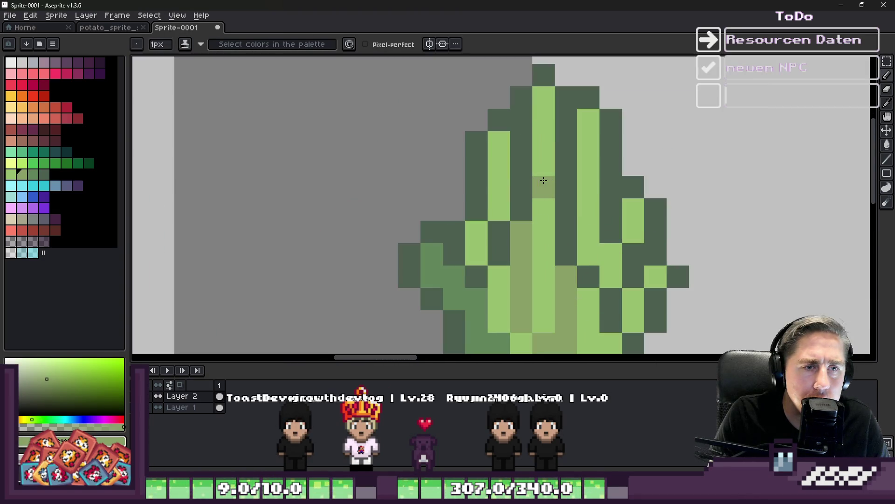
- Make one leaf pixel light green and add olive shading up the middle leaf
{"action": "left_click", "coordinate": [546, 234]}
{"action": "left_click", "coordinate": [550, 186], "text": "alt"}
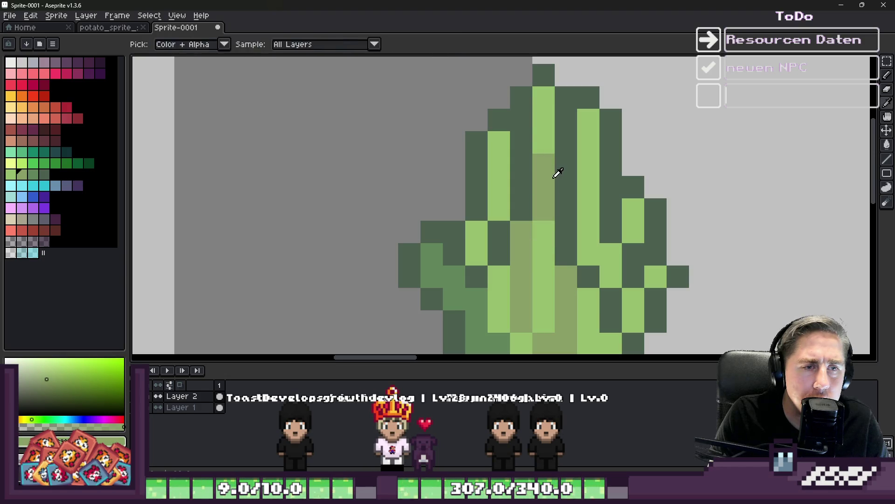
{"action": "left_click_drag", "start_coordinate": [544, 143], "coordinate": [553, 119]}
{"action": "scroll", "coordinate": [500, 198], "scroll_direction": "down", "scroll_amount": 3}
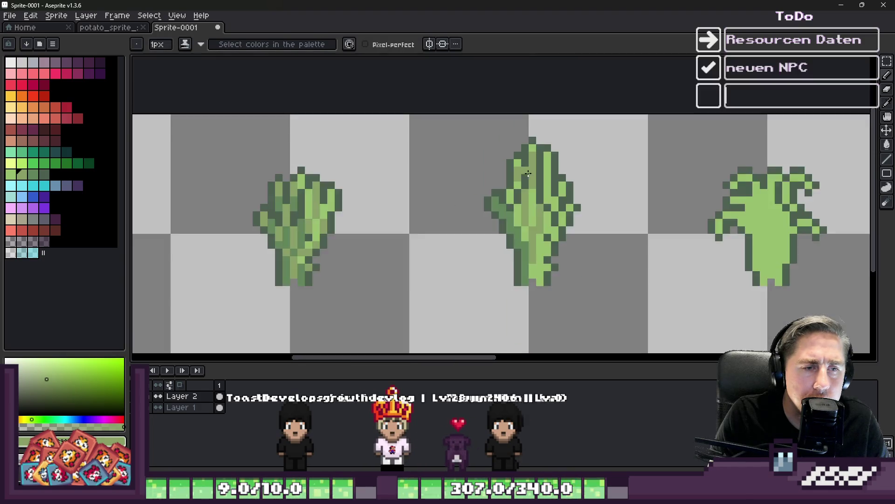
{"action": "scroll", "coordinate": [518, 167], "scroll_direction": "up", "scroll_amount": 2}
{"action": "scroll", "coordinate": [553, 201], "scroll_direction": "up", "scroll_amount": 1}
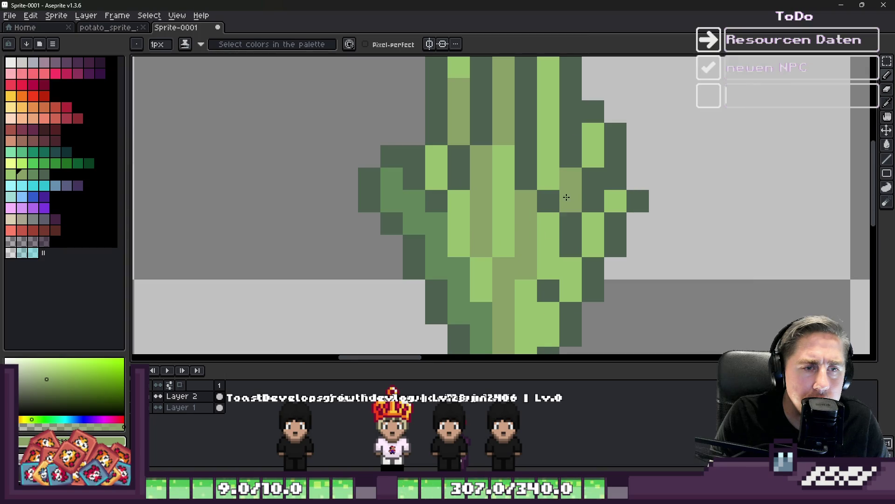
- Recolour three scattered third-stage plant pixels olive
{"action": "left_click", "coordinate": [570, 287]}
{"action": "scroll", "coordinate": [559, 270], "scroll_direction": "down", "scroll_amount": 3}
{"action": "scroll", "coordinate": [545, 247], "scroll_direction": "up", "scroll_amount": 3}
{"action": "left_click", "coordinate": [543, 243]}
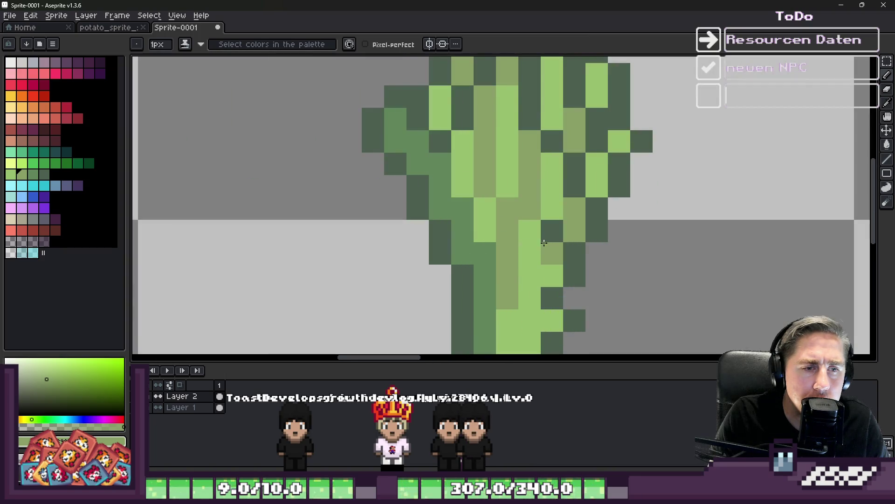
{"action": "scroll", "coordinate": [515, 241], "scroll_direction": "down", "scroll_amount": 3}
{"action": "scroll", "coordinate": [510, 261], "scroll_direction": "up", "scroll_amount": 3}
{"action": "left_click", "coordinate": [510, 260]}
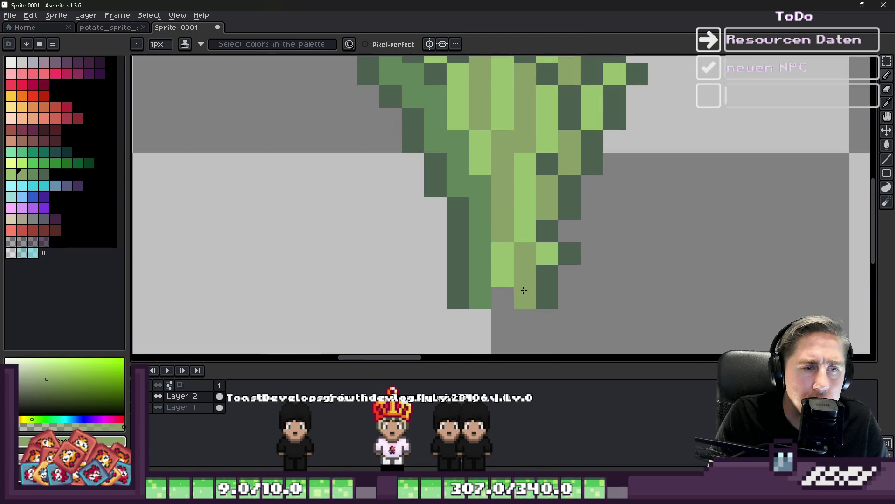
{"action": "scroll", "coordinate": [524, 290], "scroll_direction": "down", "scroll_amount": 3}
{"action": "scroll", "coordinate": [534, 212], "scroll_direction": "up", "scroll_amount": 3}
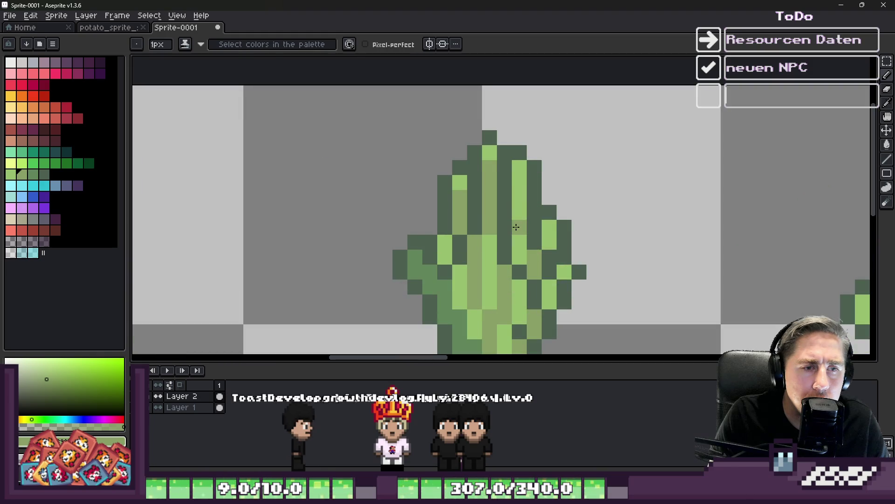
{"action": "scroll", "coordinate": [520, 162], "scroll_direction": "down", "scroll_amount": 3}
{"action": "scroll", "coordinate": [503, 174], "scroll_direction": "up", "scroll_amount": 3}
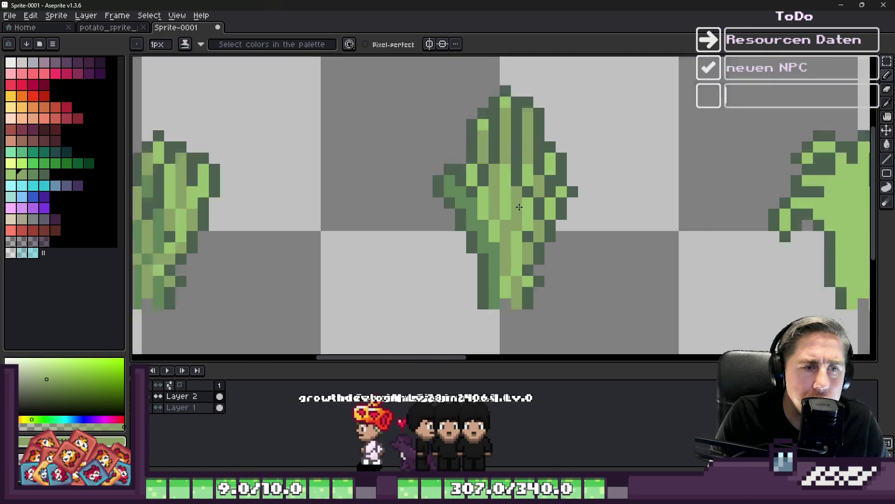
- Add a medium-green pixel and a short medium-green vertical stroke on the plant
{"action": "left_click", "coordinate": [483, 202], "text": "alt"}
{"action": "scroll", "coordinate": [483, 201], "scroll_direction": "down", "scroll_amount": 3}
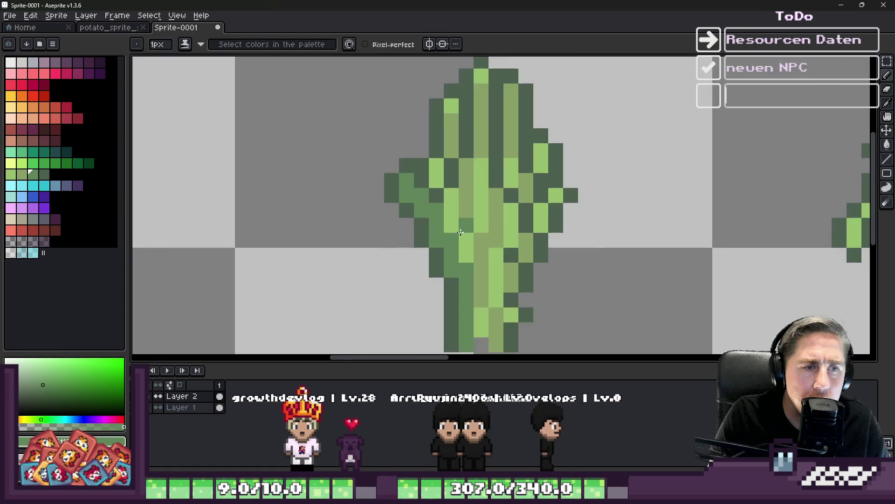
{"action": "left_click", "coordinate": [458, 227]}
{"action": "scroll", "coordinate": [457, 220], "scroll_direction": "up", "scroll_amount": 3}
{"action": "left_click_drag", "start_coordinate": [476, 168], "coordinate": [475, 216]}
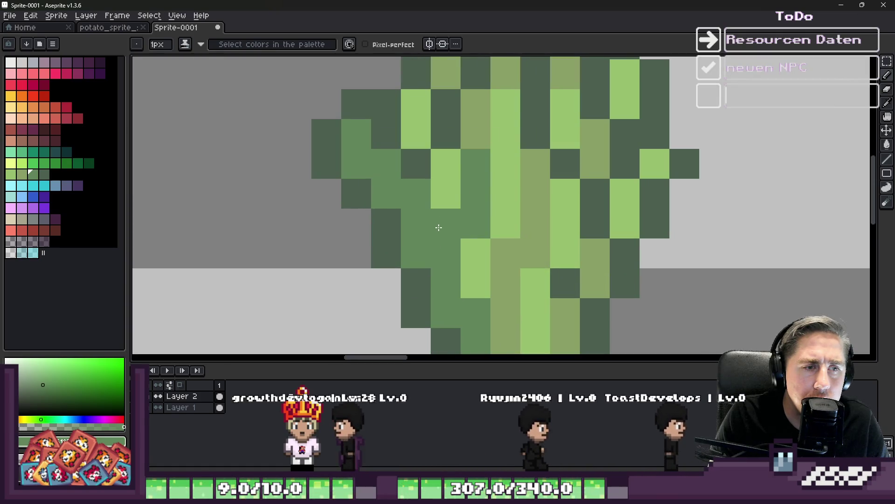
- Swap individual pixels between light green and olive to vary the shading
{"action": "left_click", "coordinate": [450, 180], "text": "alt"}
{"action": "left_click", "coordinate": [446, 259]}
{"action": "left_click", "coordinate": [480, 124], "text": "alt"}
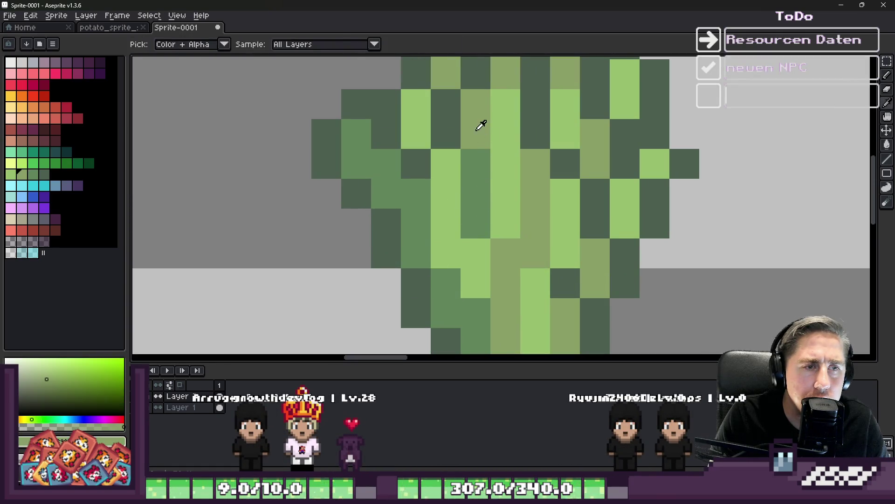
{"action": "left_click", "coordinate": [445, 223]}
{"action": "left_click", "coordinate": [481, 151], "text": "alt"}
{"action": "left_click", "coordinate": [428, 133], "text": "alt"}
{"action": "left_click", "coordinate": [441, 167]}
{"action": "scroll", "coordinate": [463, 184], "scroll_direction": "down", "scroll_amount": 2}
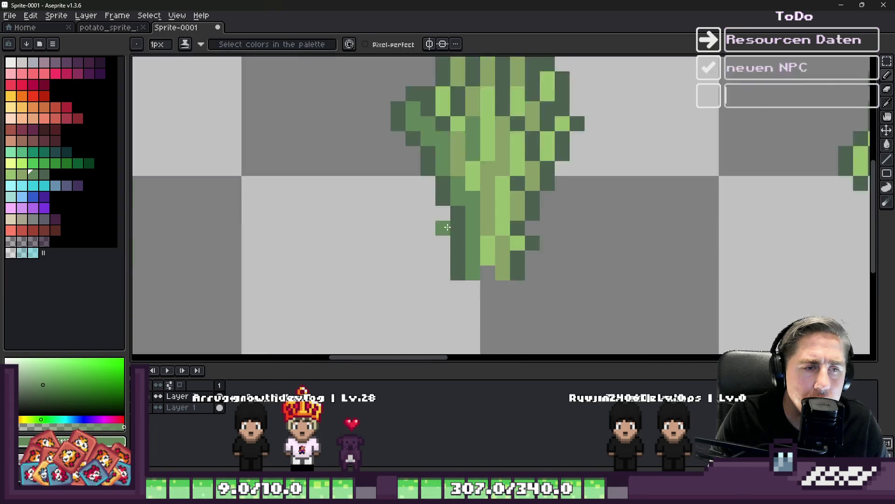
{"action": "scroll", "coordinate": [484, 149], "scroll_direction": "up", "scroll_amount": 1}
- Turn an olive pixel medium green and extend a medium-green stroke down the stem
{"action": "left_click", "coordinate": [488, 210], "text": "alt"}
{"action": "scroll", "coordinate": [487, 210], "scroll_direction": "down", "scroll_amount": 1}
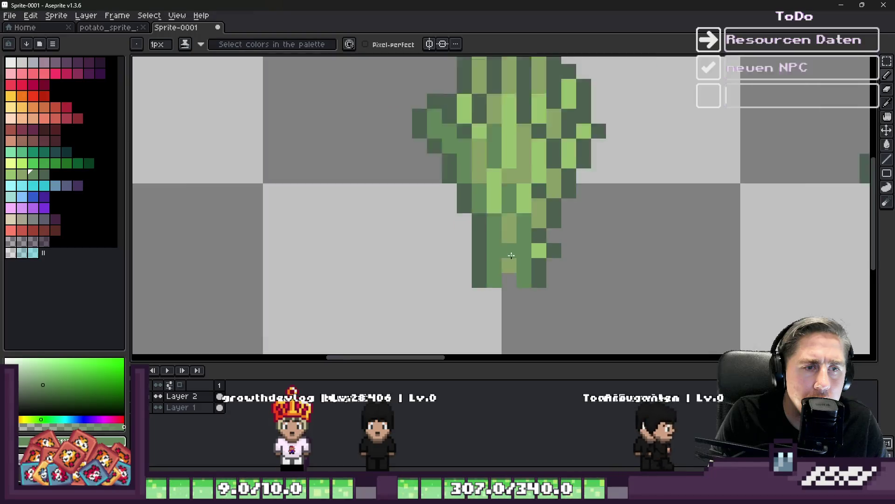
{"action": "scroll", "coordinate": [513, 224], "scroll_direction": "up", "scroll_amount": 2}
{"action": "left_click", "coordinate": [518, 233]}
{"action": "scroll", "coordinate": [557, 206], "scroll_direction": "up", "scroll_amount": 1}
{"action": "left_click_drag", "start_coordinate": [561, 159], "coordinate": [560, 238]}
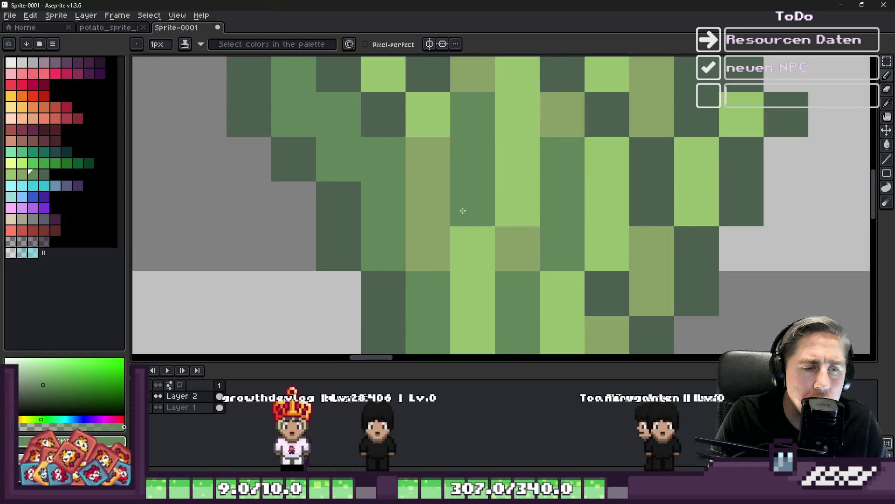
{"action": "scroll", "coordinate": [462, 211], "scroll_direction": "down", "scroll_amount": 3}
{"action": "scroll", "coordinate": [484, 226], "scroll_direction": "up", "scroll_amount": 3}
{"action": "left_click", "coordinate": [466, 140], "text": "alt"}
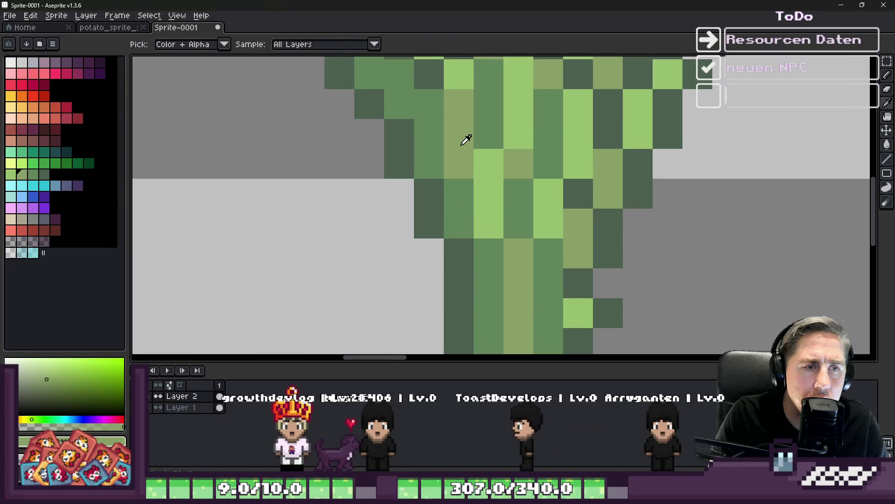
{"action": "scroll", "coordinate": [481, 223], "scroll_direction": "down", "scroll_amount": 3}
{"action": "scroll", "coordinate": [492, 248], "scroll_direction": "up", "scroll_amount": 2}
{"action": "left_click", "coordinate": [479, 250], "text": "alt"}
{"action": "scroll", "coordinate": [496, 247], "scroll_direction": "down", "scroll_amount": 3}
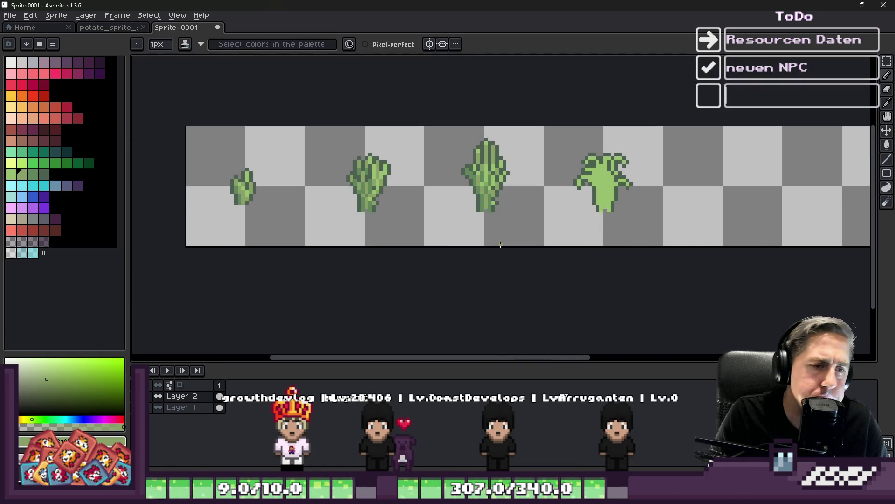
- Try an olive pixel on the mature plant's left branch, then undo it
{"action": "scroll", "coordinate": [486, 157], "scroll_direction": "up", "scroll_amount": 2}
{"action": "scroll", "coordinate": [508, 140], "scroll_direction": "down", "scroll_amount": 2}
{"action": "scroll", "coordinate": [499, 154], "scroll_direction": "up", "scroll_amount": 4}
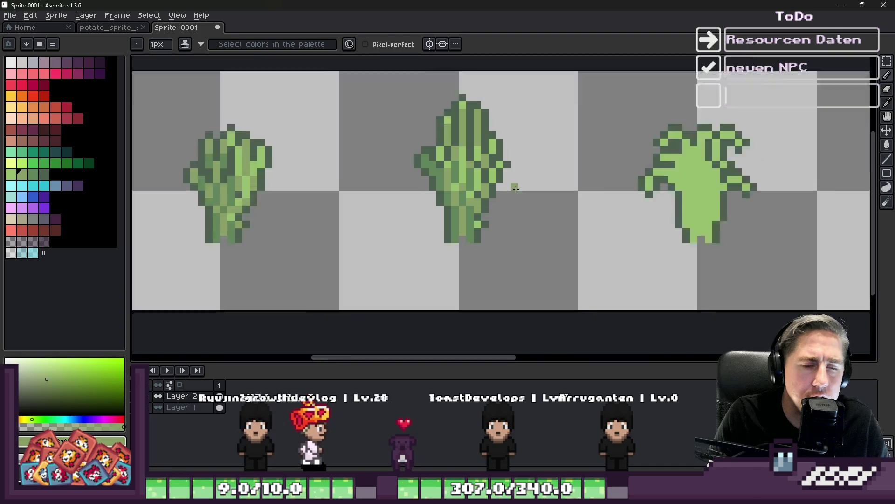
{"action": "scroll", "coordinate": [536, 196], "scroll_direction": "down", "scroll_amount": 3}
{"action": "scroll", "coordinate": [426, 180], "scroll_direction": "up", "scroll_amount": 3}
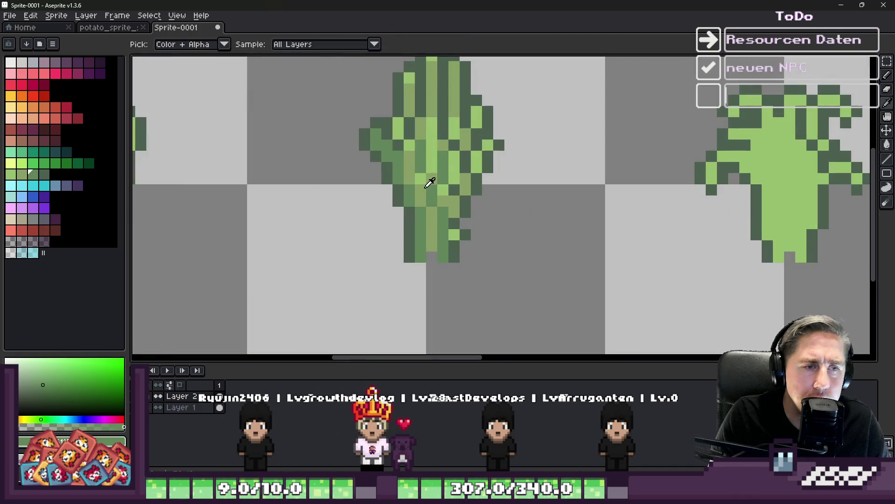
{"action": "scroll", "coordinate": [478, 173], "scroll_direction": "down", "scroll_amount": 2}
{"action": "scroll", "coordinate": [606, 196], "scroll_direction": "up", "scroll_amount": 2}
{"action": "scroll", "coordinate": [393, 114], "scroll_direction": "up", "scroll_amount": 1}
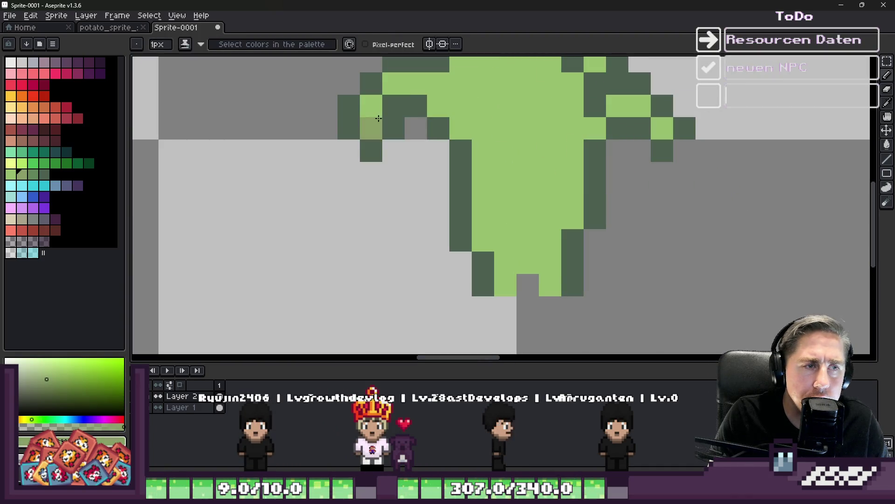
{"action": "left_click", "coordinate": [372, 106]}
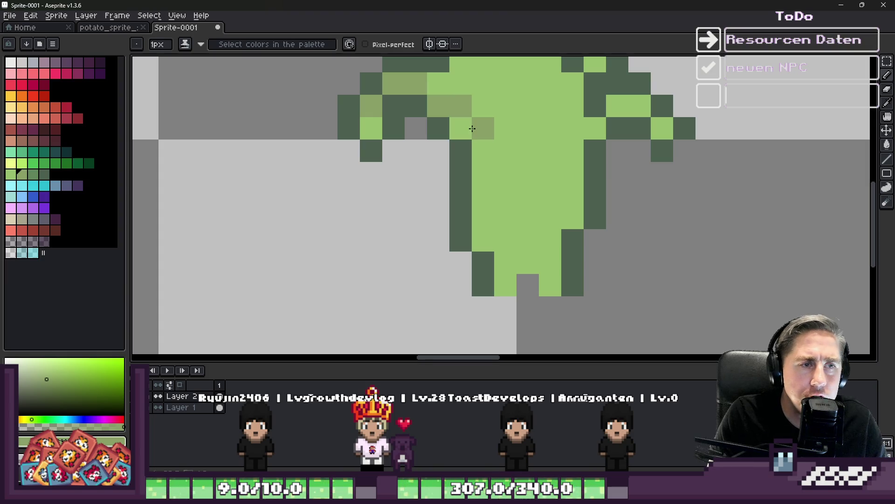
{"action": "key", "text": "ctrl+z"}
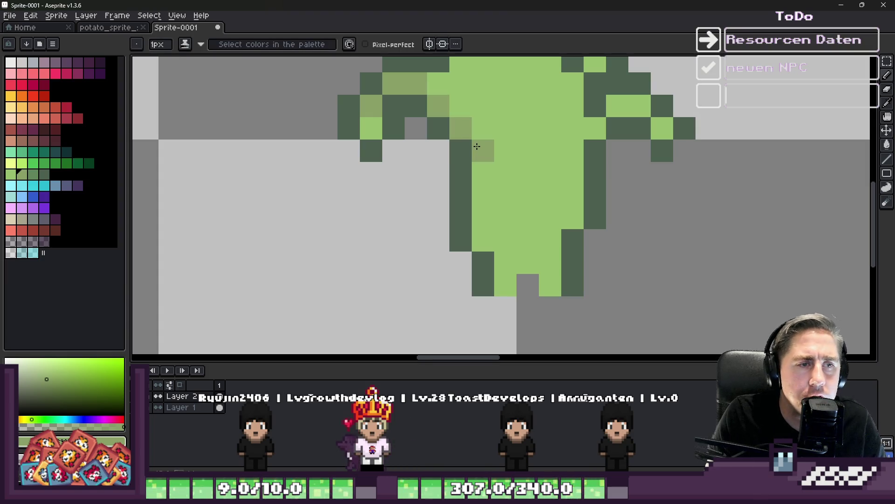
{"action": "key", "text": "ctrl+z"}
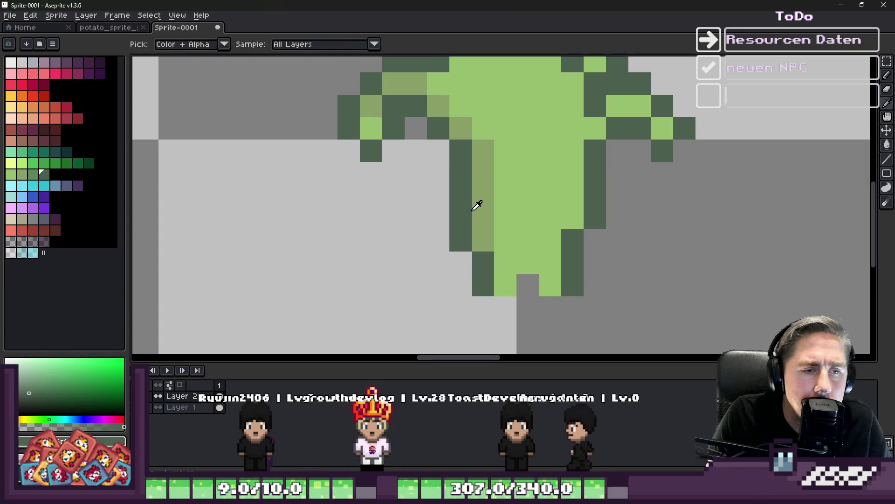
- Paint olive shading columns down the stem and trunk and on several branch pixels
{"action": "left_click", "coordinate": [506, 212]}
{"action": "left_click_drag", "start_coordinate": [519, 207], "coordinate": [519, 257]}
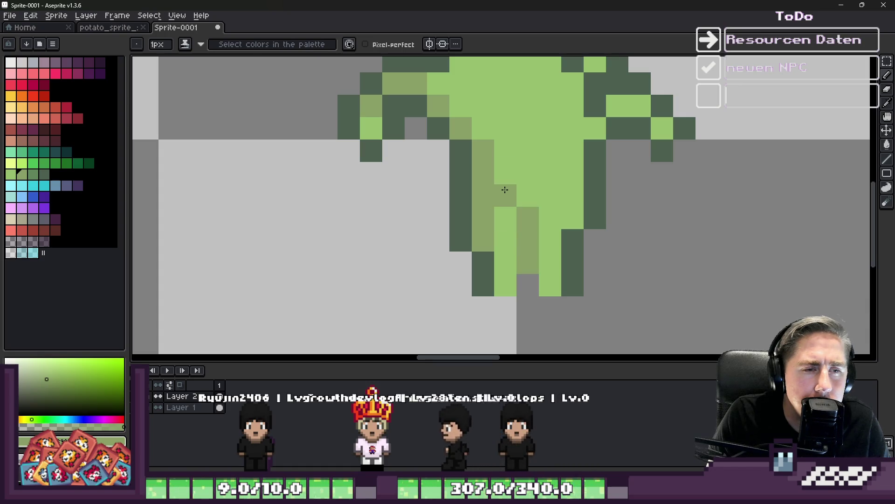
{"action": "scroll", "coordinate": [505, 190], "scroll_direction": "down", "scroll_amount": 3}
{"action": "scroll", "coordinate": [480, 159], "scroll_direction": "up", "scroll_amount": 3}
{"action": "mouse_move", "coordinate": [483, 133]}
{"action": "left_mouse_down"}
{"action": "mouse_move", "coordinate": [484, 189]}
{"action": "mouse_move", "coordinate": [511, 270]}
{"action": "left_mouse_up"}
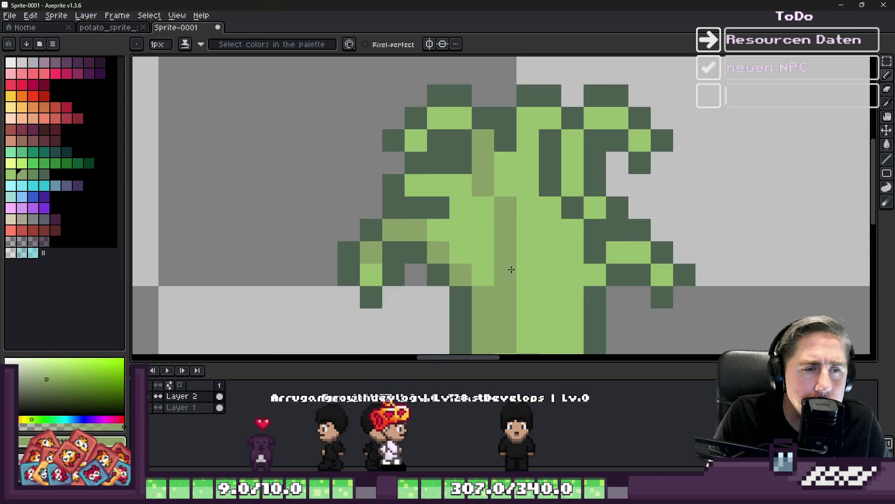
{"action": "left_click_drag", "start_coordinate": [436, 116], "coordinate": [462, 117]}
{"action": "left_click", "coordinate": [441, 196]}
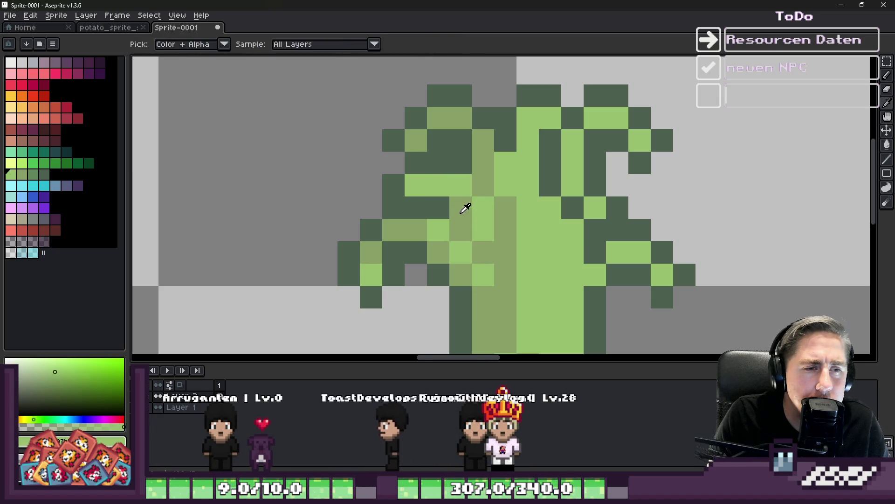
- Add a second olive column down the trunk, undoing stray pixel changes
{"action": "scroll", "coordinate": [463, 206], "scroll_direction": "down", "scroll_amount": 3}
{"action": "scroll", "coordinate": [551, 185], "scroll_direction": "up", "scroll_amount": 4}
{"action": "left_click", "coordinate": [550, 185]}
{"action": "key", "text": "ctrl+z"}
{"action": "mouse_move", "coordinate": [565, 140]}
{"action": "left_mouse_down"}
{"action": "mouse_move", "coordinate": [572, 256]}
{"action": "mouse_move", "coordinate": [565, 238]}
{"action": "left_mouse_up"}
{"action": "left_click", "coordinate": [536, 268]}
{"action": "key", "text": "ctrl+z"}
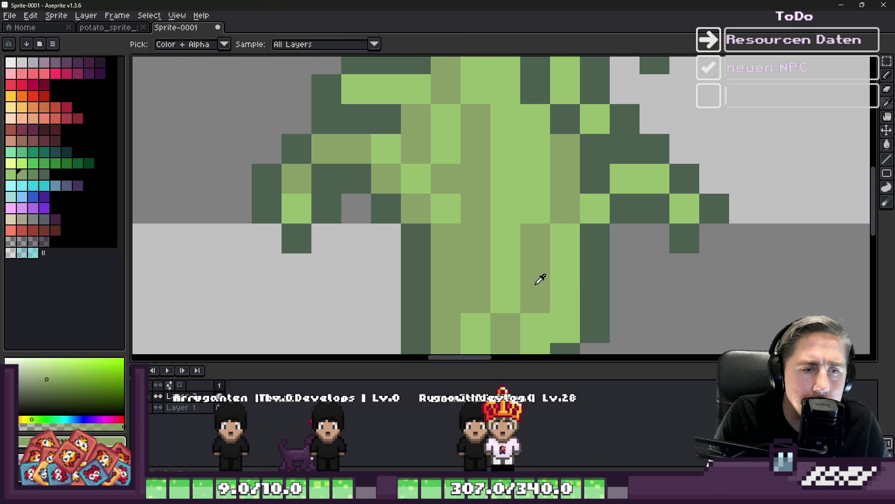
{"action": "scroll", "coordinate": [538, 278], "scroll_direction": "down", "scroll_amount": 3}
{"action": "scroll", "coordinate": [532, 249], "scroll_direction": "up", "scroll_amount": 2}
- Turn two olive trunk pixels light green and repaint one trunk pixel olive
{"action": "left_click", "coordinate": [523, 256]}
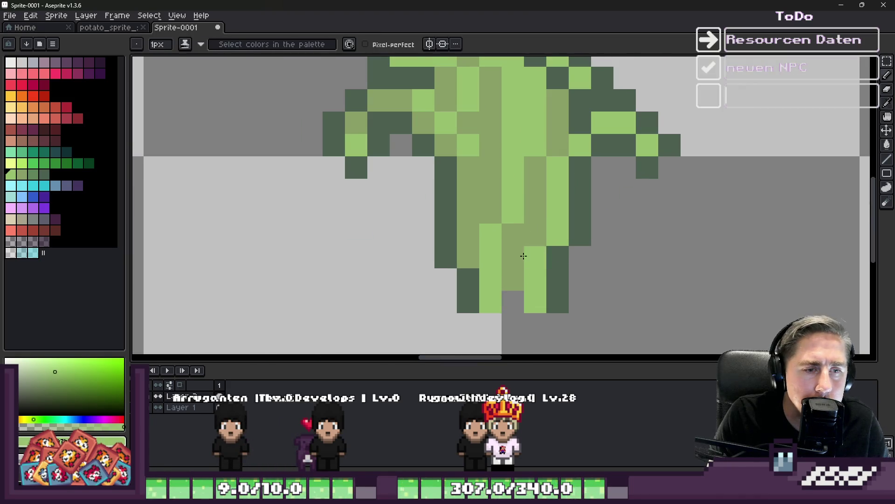
{"action": "left_click", "coordinate": [513, 235]}
{"action": "key", "text": "]"}
{"action": "left_click", "coordinate": [514, 252]}
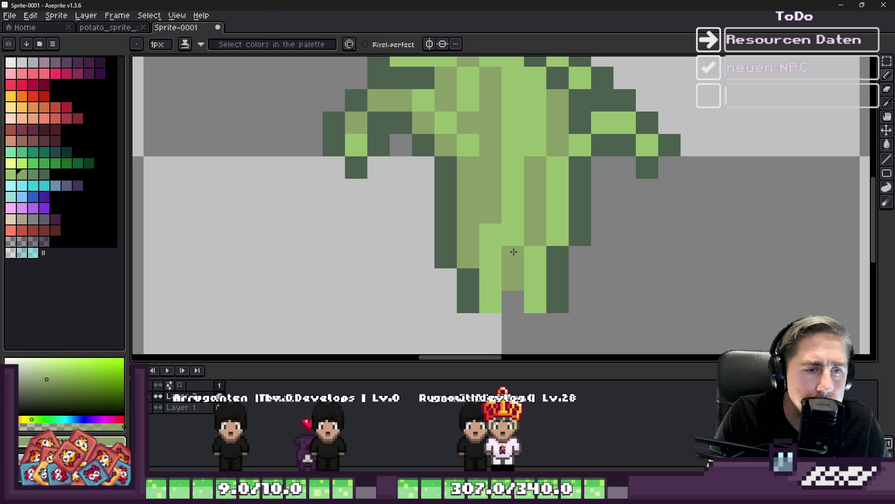
{"action": "scroll", "coordinate": [538, 199], "scroll_direction": "down", "scroll_amount": 2}
{"action": "scroll", "coordinate": [519, 156], "scroll_direction": "up", "scroll_amount": 2}
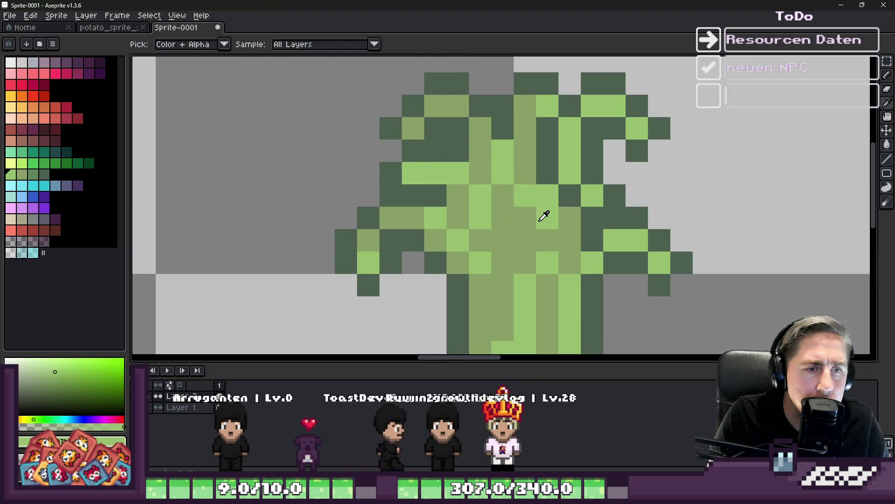
- Repaint two branch pixels olive and colour a mature-plant pixel with a green from the neighbouring stage
{"action": "left_click", "coordinate": [520, 209], "text": "alt"}
{"action": "left_click_drag", "start_coordinate": [570, 150], "coordinate": [573, 164]}
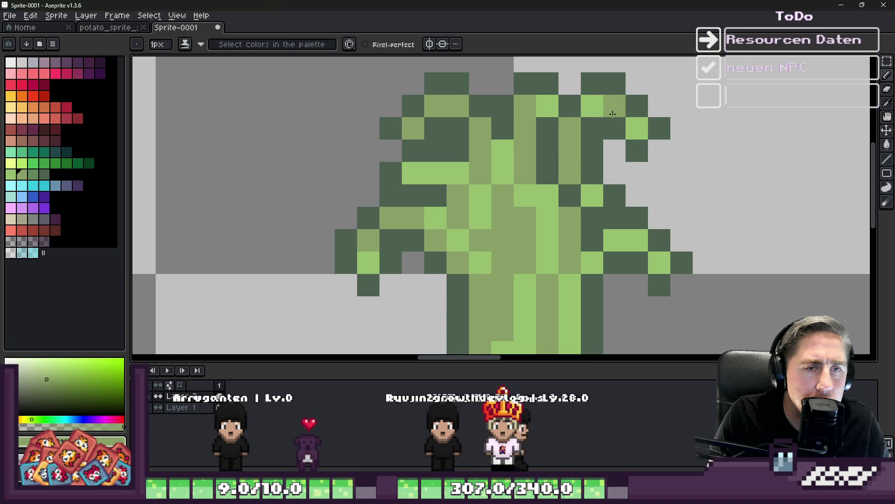
{"action": "scroll", "coordinate": [625, 240], "scroll_direction": "down", "scroll_amount": 2}
{"action": "scroll", "coordinate": [453, 179], "scroll_direction": "up", "scroll_amount": 2}
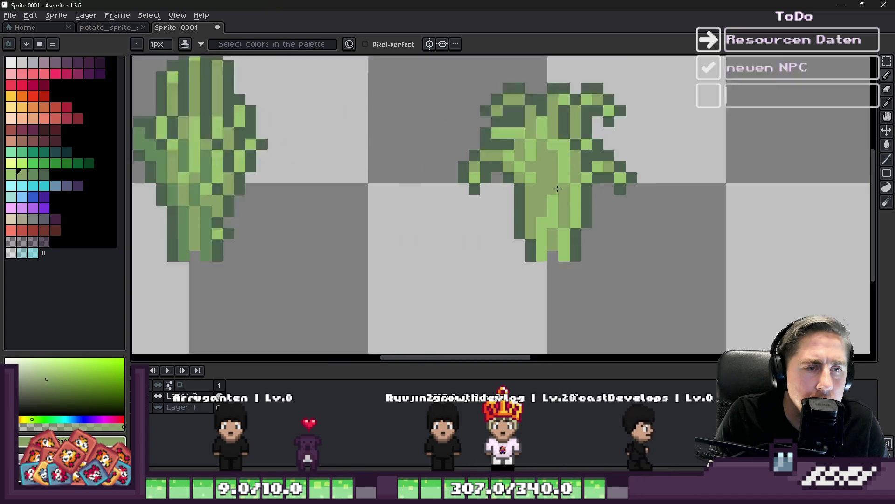
{"action": "left_click", "coordinate": [508, 168], "text": "alt"}
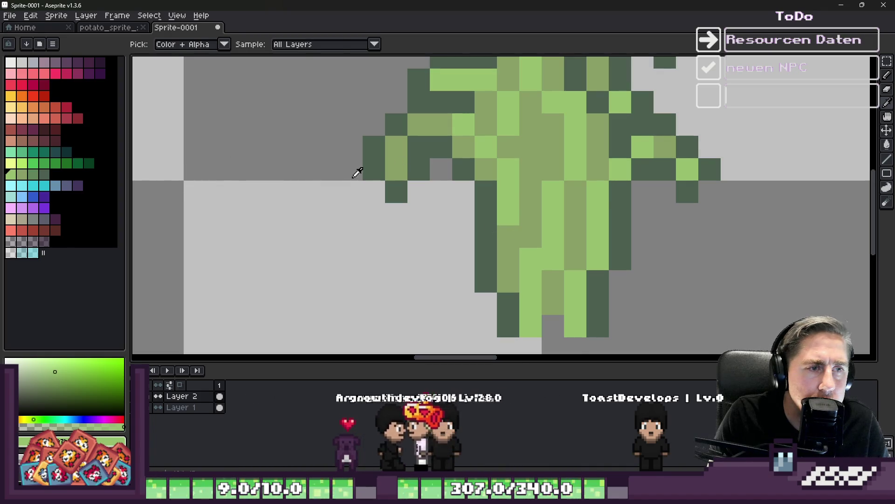
{"action": "scroll", "coordinate": [356, 174], "scroll_direction": "down", "scroll_amount": 1}
{"action": "left_click", "coordinate": [244, 223], "text": "alt"}
{"action": "scroll", "coordinate": [509, 170], "scroll_direction": "up", "scroll_amount": 2}
{"action": "left_click", "coordinate": [626, 199]}
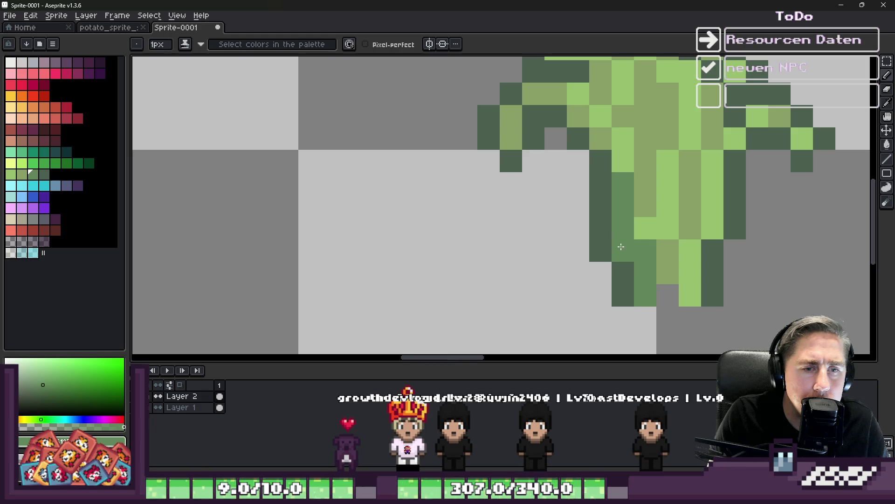
- Sample darker and lighter greens, then paint two mature-plant pixels medium-dark green
{"action": "scroll", "coordinate": [621, 246], "scroll_direction": "down", "scroll_amount": 1}
{"action": "scroll", "coordinate": [588, 214], "scroll_direction": "up", "scroll_amount": 1}
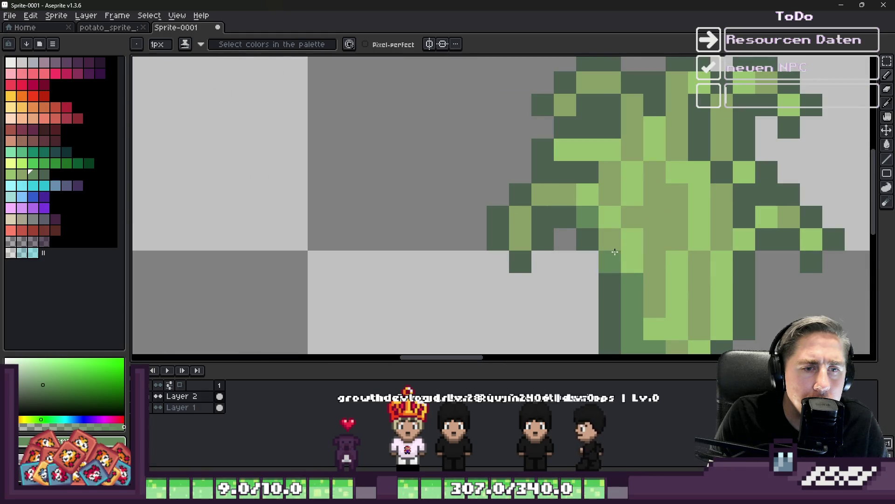
{"action": "left_click", "coordinate": [606, 219], "text": "alt"}
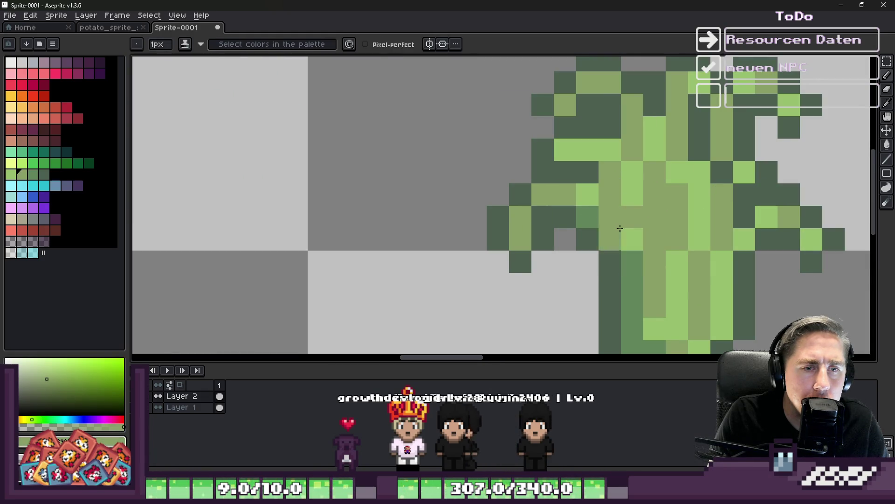
{"action": "left_click", "coordinate": [635, 225], "text": "alt"}
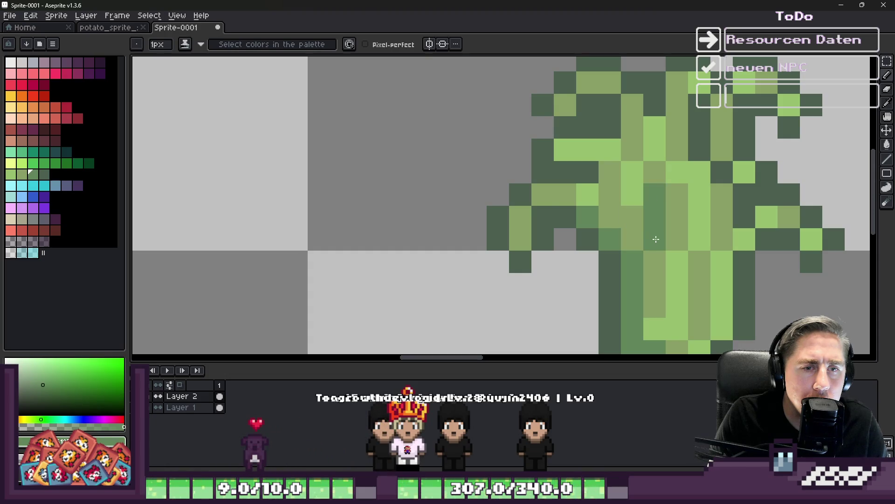
{"action": "scroll", "coordinate": [543, 194], "scroll_direction": "down", "scroll_amount": 1}
{"action": "scroll", "coordinate": [537, 179], "scroll_direction": "up", "scroll_amount": 1}
{"action": "scroll", "coordinate": [557, 180], "scroll_direction": "down", "scroll_amount": 1}
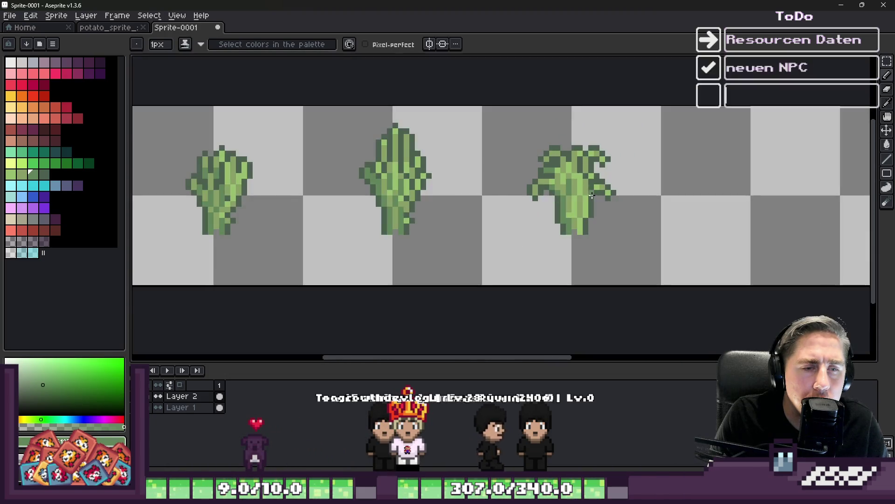
{"action": "scroll", "coordinate": [559, 196], "scroll_direction": "up", "scroll_amount": 1}
{"action": "scroll", "coordinate": [566, 240], "scroll_direction": "up", "scroll_amount": 1}
{"action": "left_click", "coordinate": [534, 182], "text": "alt"}
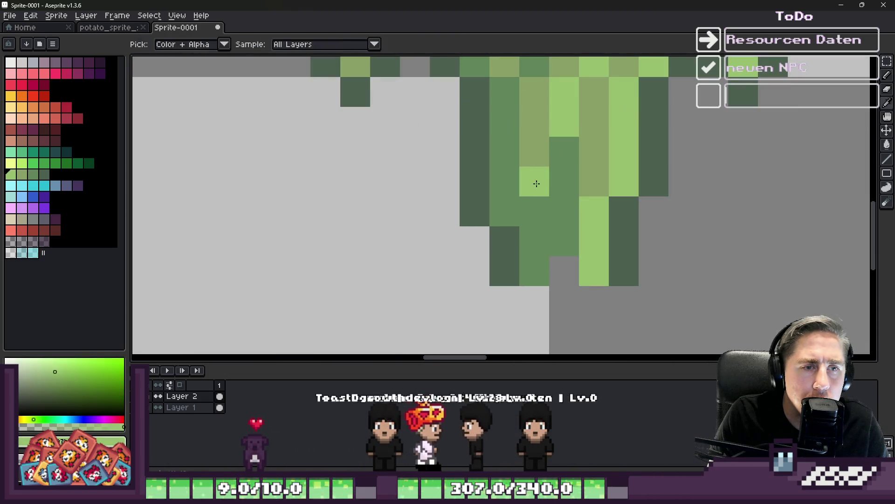
{"action": "left_click", "coordinate": [535, 210]}
{"action": "left_click", "coordinate": [564, 210], "text": "alt"}
{"action": "left_click", "coordinate": [601, 177]}
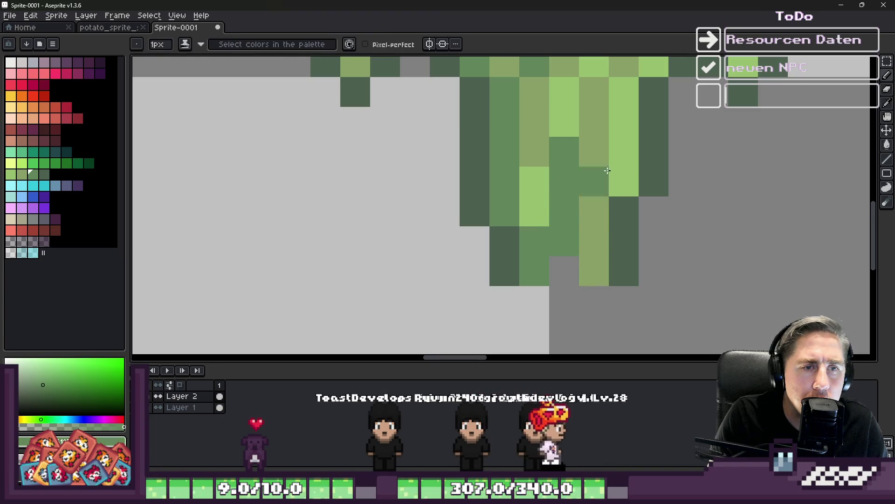
{"action": "scroll", "coordinate": [623, 180], "scroll_direction": "down", "scroll_amount": 3}
{"action": "scroll", "coordinate": [666, 164], "scroll_direction": "up", "scroll_amount": 3}
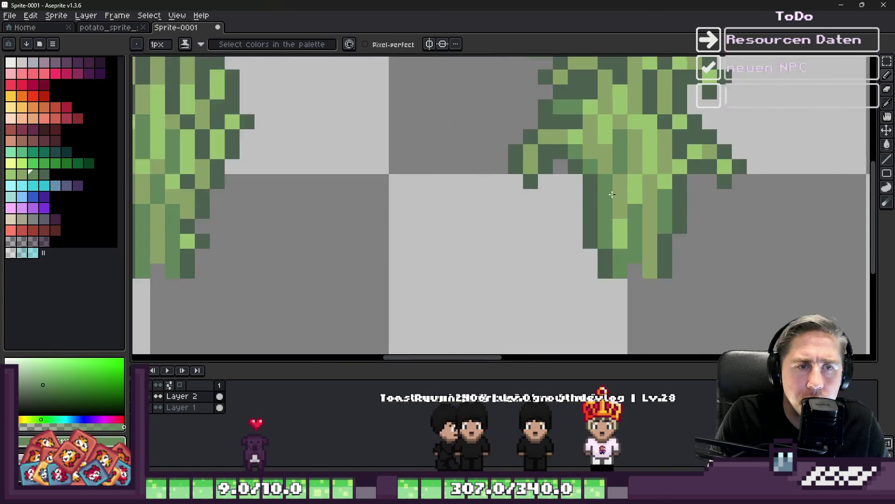
{"action": "scroll", "coordinate": [640, 168], "scroll_direction": "down", "scroll_amount": 3}
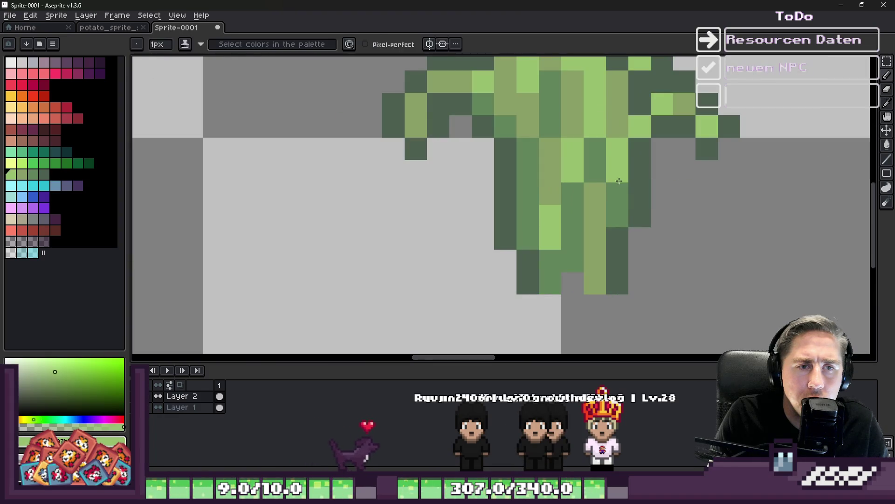
{"action": "scroll", "coordinate": [577, 199], "scroll_direction": "down", "scroll_amount": 3}
{"action": "scroll", "coordinate": [577, 199], "scroll_direction": "down", "scroll_amount": 6}
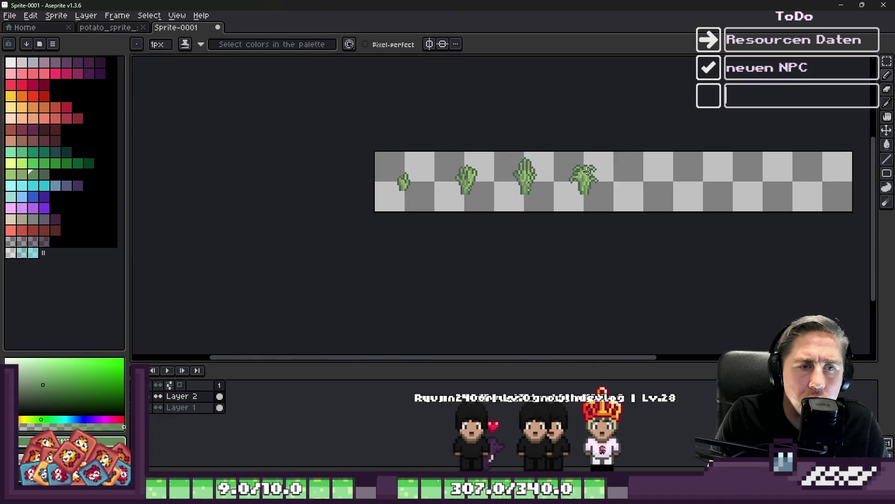
{"action": "scroll", "coordinate": [540, 167], "scroll_direction": "up", "scroll_amount": 4}
{"action": "scroll", "coordinate": [541, 166], "scroll_direction": "down", "scroll_amount": 1}
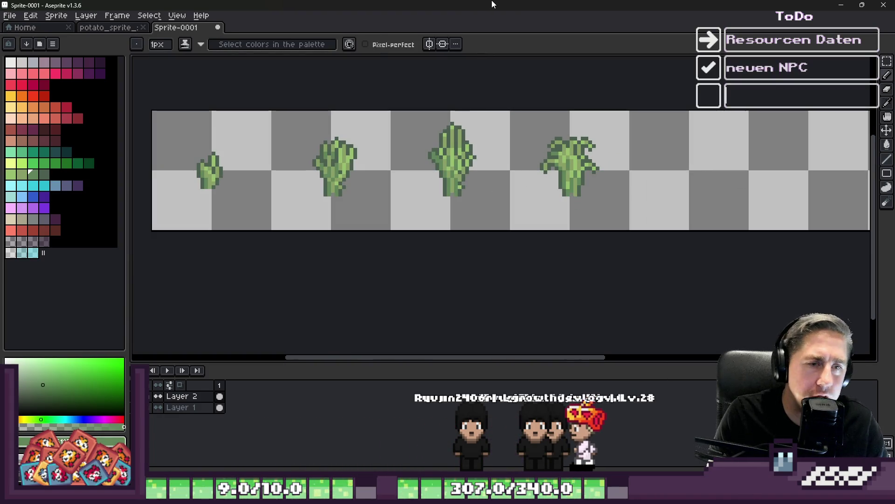
- Marquee-select the row of growing plant sprites on the strip
{"action": "key", "text": "m"}
{"action": "scroll", "coordinate": [367, 168], "scroll_direction": "up", "scroll_amount": 2}
{"action": "scroll", "coordinate": [261, 168], "scroll_direction": "down", "scroll_amount": 1}
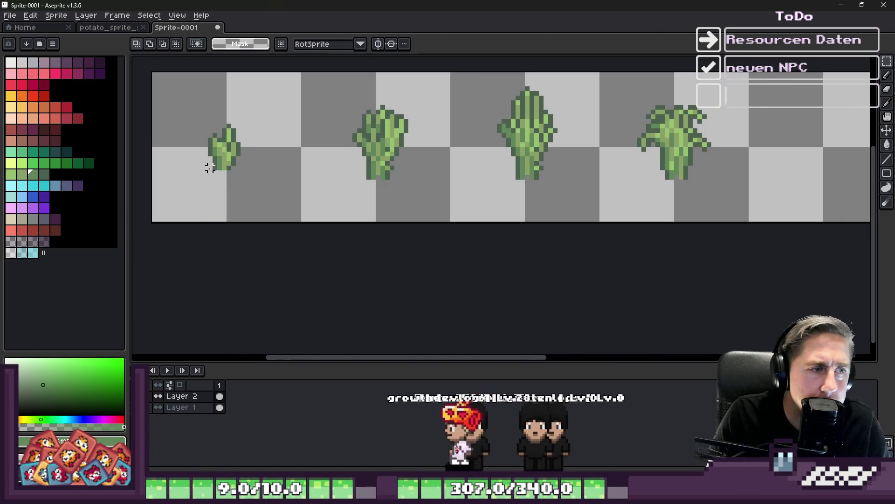
{"action": "mouse_move", "coordinate": [210, 173]}
{"action": "left_mouse_down"}
{"action": "mouse_move", "coordinate": [695, 226]}
{"action": "mouse_move", "coordinate": [807, 228]}
{"action": "left_mouse_up"}
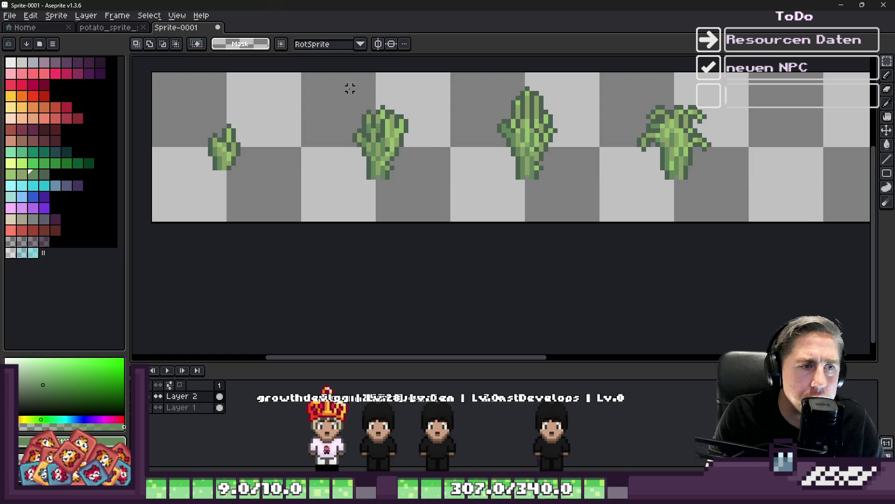
{"action": "left_click_drag", "start_coordinate": [619, 173], "coordinate": [700, 201]}
{"action": "scroll", "coordinate": [526, 247], "scroll_direction": "down", "scroll_amount": 1}
{"action": "left_click_drag", "start_coordinate": [367, 108], "coordinate": [716, 215]}
{"action": "scroll", "coordinate": [382, 180], "scroll_direction": "up", "scroll_amount": 3}
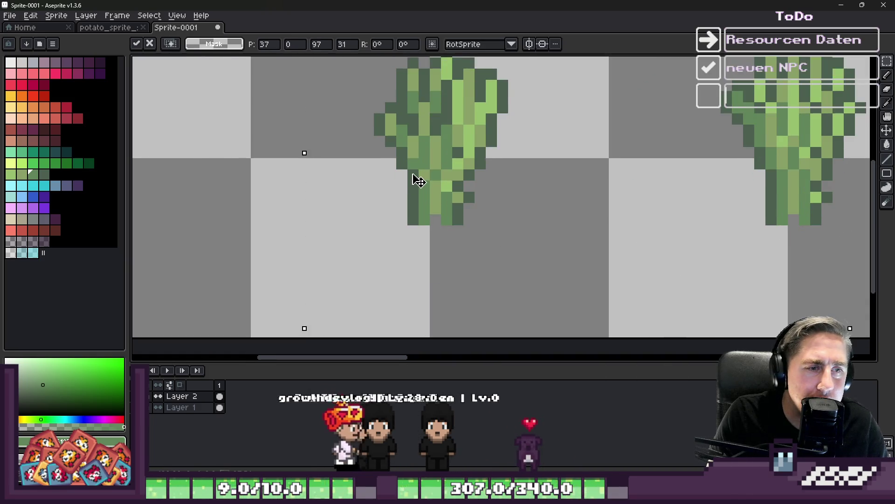
- Reselect the whole plant strip and shift the sprites to their new positions
{"action": "key", "text": "ctrl+d"}
{"action": "scroll", "coordinate": [409, 217], "scroll_direction": "down", "scroll_amount": 3}
{"action": "mouse_move", "coordinate": [278, 212]}
{"action": "left_mouse_down"}
{"action": "mouse_move", "coordinate": [695, 280]}
{"action": "mouse_move", "coordinate": [775, 261]}
{"action": "left_mouse_up"}
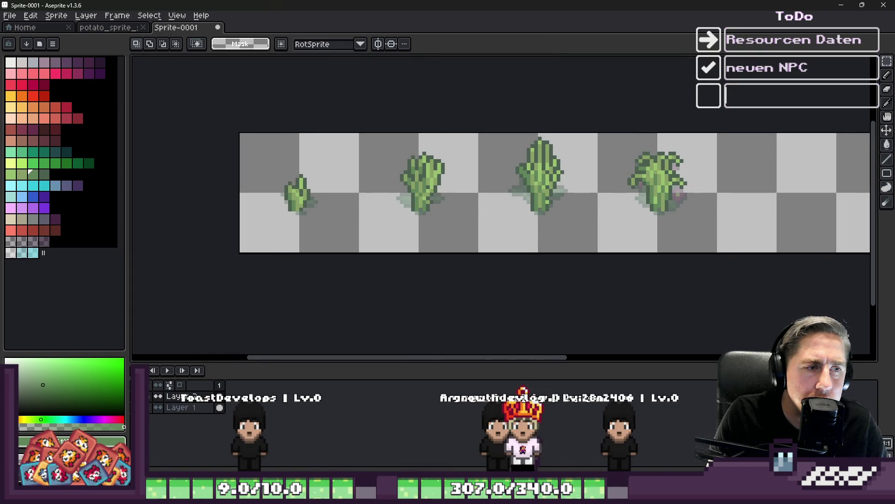
{"action": "key", "text": "ctrl+v"}
{"action": "scroll", "coordinate": [527, 202], "scroll_direction": "up", "scroll_amount": 1}
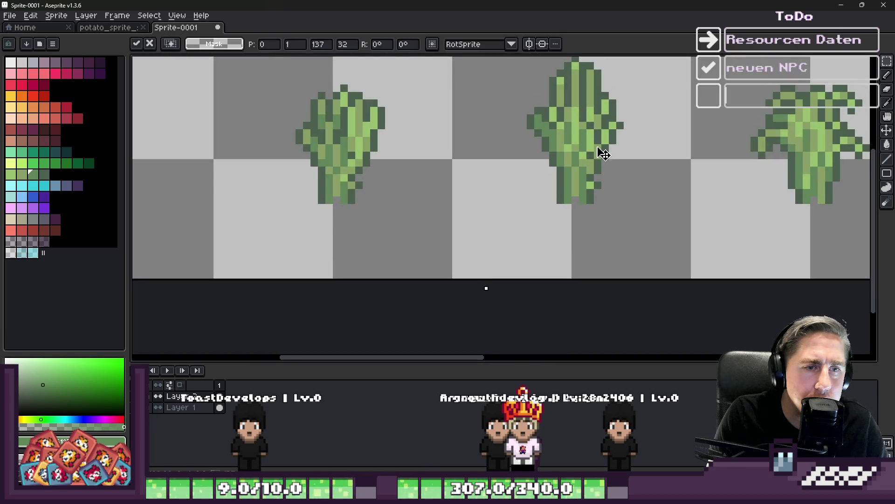
{"action": "key", "text": "ctrl+d"}
{"action": "scroll", "coordinate": [383, 307], "scroll_direction": "down", "scroll_amount": 2}
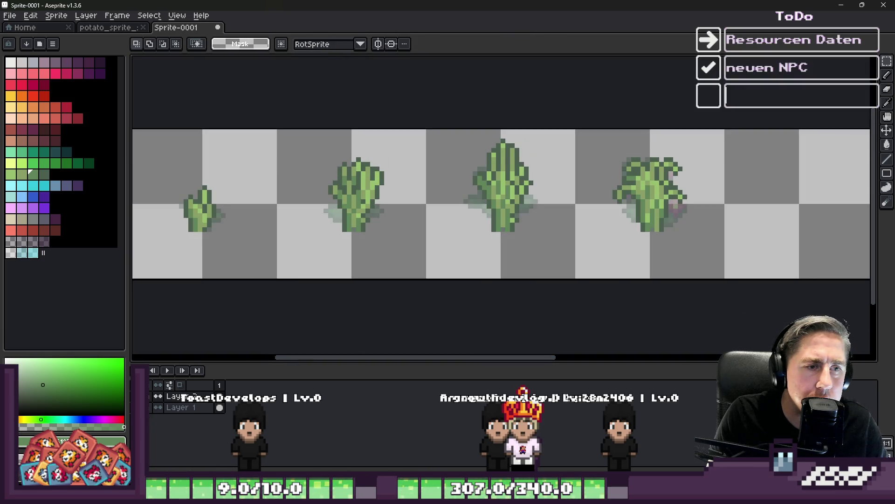
- Choose pale yellow from the palette and switch to the Pencil for blossoms
{"action": "left_click_drag", "start_coordinate": [130, 412], "coordinate": [126, 406]}
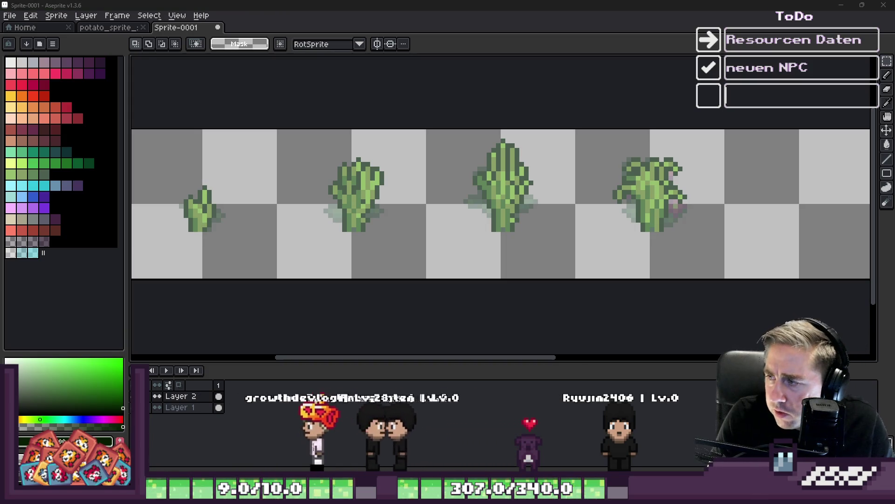
{"action": "left_click", "coordinate": [11, 107]}
{"action": "key", "text": "b"}
{"action": "scroll", "coordinate": [638, 196], "scroll_direction": "up", "scroll_amount": 5}
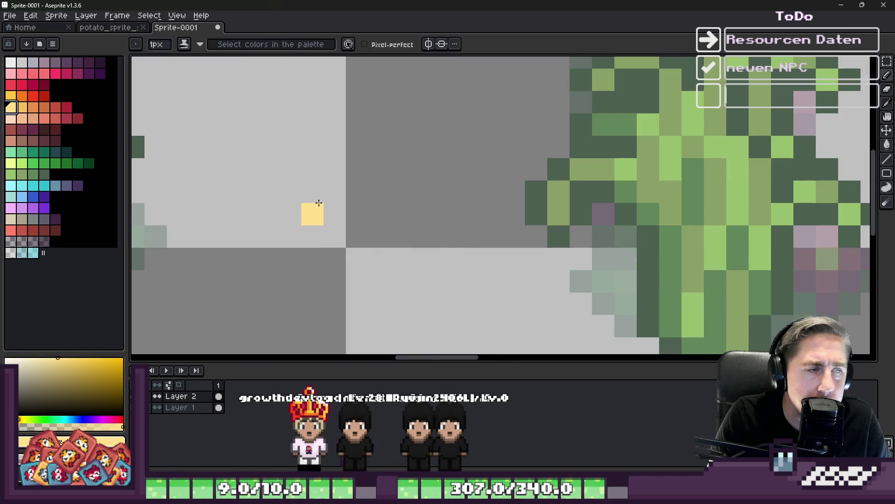
- Undo the stray yellow pixel and switch to the eyedropper
{"action": "key", "text": "ctrl+z"}
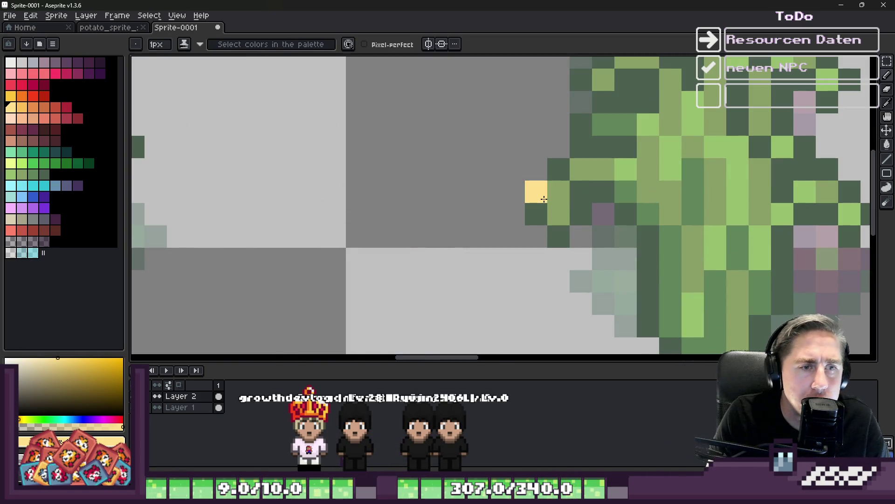
{"action": "scroll", "coordinate": [604, 171], "scroll_direction": "down", "scroll_amount": 4}
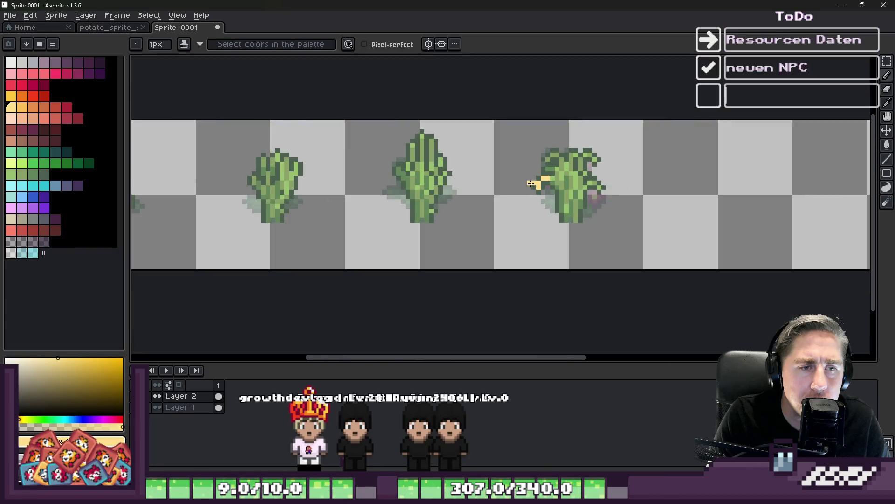
{"action": "scroll", "coordinate": [527, 181], "scroll_direction": "up", "scroll_amount": 3}
{"action": "key", "text": "i"}
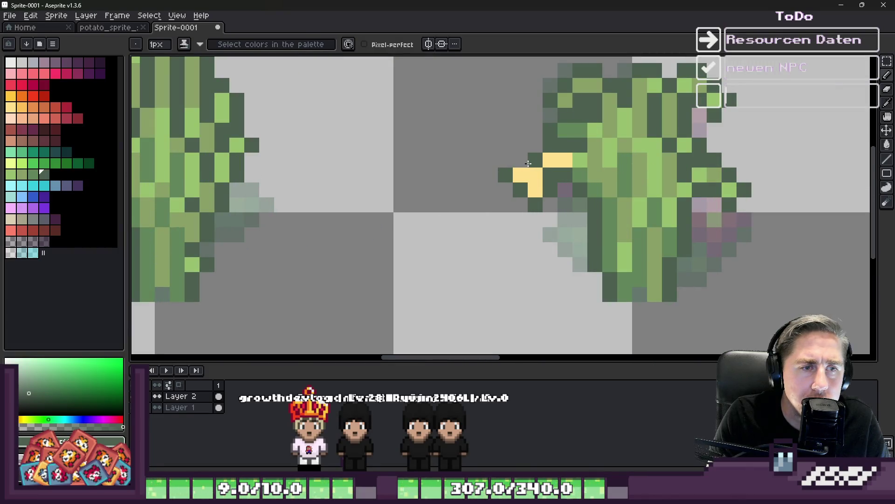
{"action": "scroll", "coordinate": [524, 163], "scroll_direction": "down", "scroll_amount": 4}
{"action": "scroll", "coordinate": [513, 168], "scroll_direction": "up", "scroll_amount": 4}
- Paint pale-yellow blossom pixels on the mature fourth plant's leaf tips
{"action": "left_click", "coordinate": [511, 194], "text": "alt"}
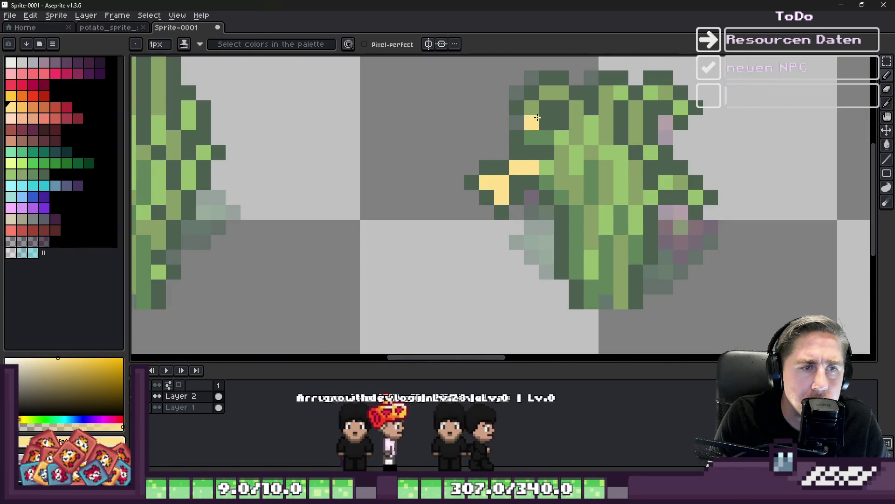
{"action": "left_click", "coordinate": [509, 169]}
{"action": "key", "text": "ctrl+z"}
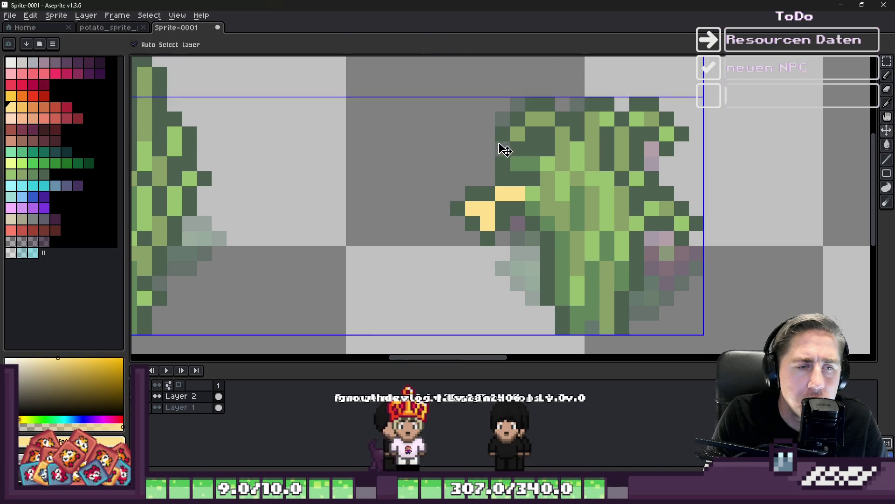
{"action": "scroll", "coordinate": [513, 121], "scroll_direction": "down", "scroll_amount": 3}
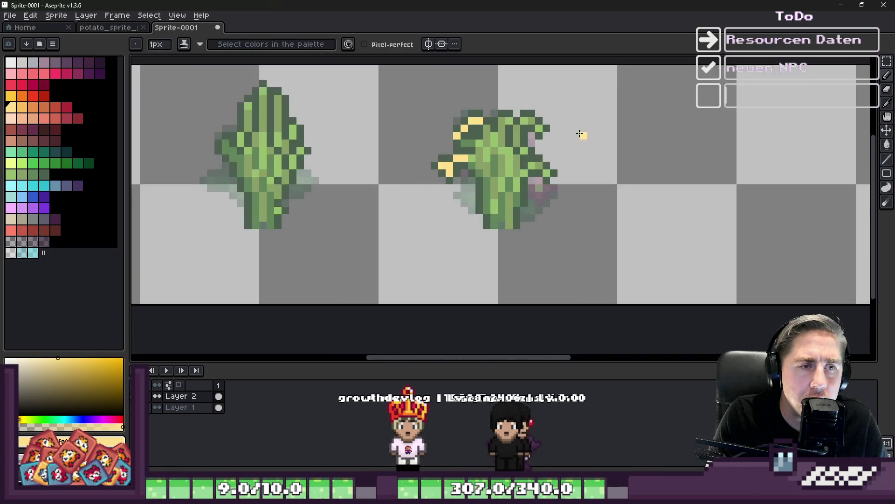
{"action": "scroll", "coordinate": [579, 131], "scroll_direction": "up", "scroll_amount": 3}
{"action": "left_click", "coordinate": [496, 114]}
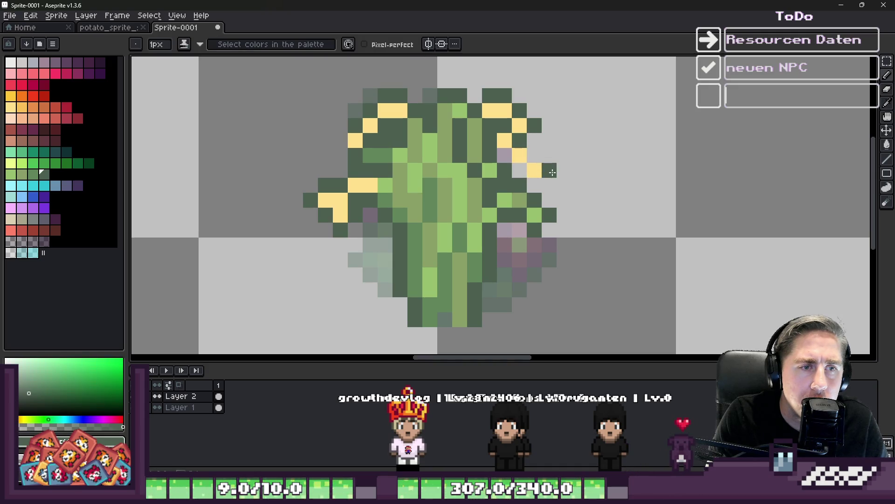
{"action": "scroll", "coordinate": [509, 164], "scroll_direction": "down", "scroll_amount": 2}
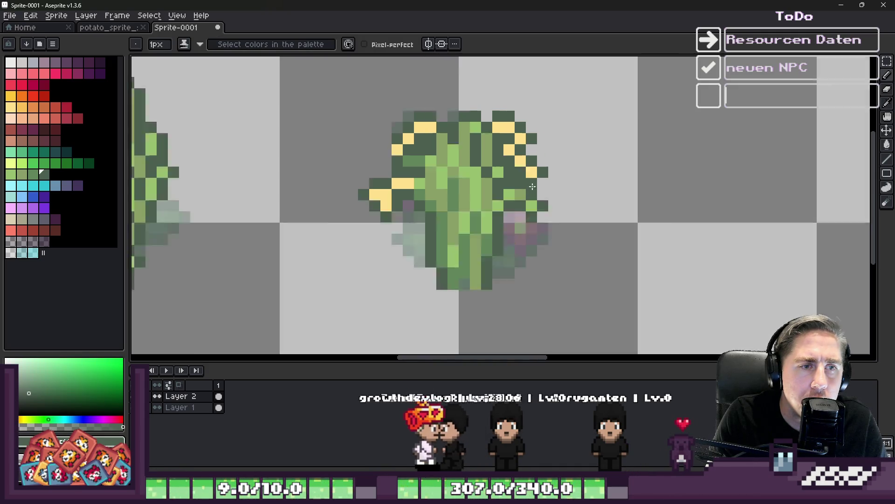
- Reshape the blossoms with pale-yellow and green pixels, then add a first orange pixel
{"action": "left_click", "coordinate": [541, 204], "text": "alt"}
{"action": "scroll", "coordinate": [541, 204], "scroll_direction": "up", "scroll_amount": 3}
{"action": "left_click", "coordinate": [571, 204]}
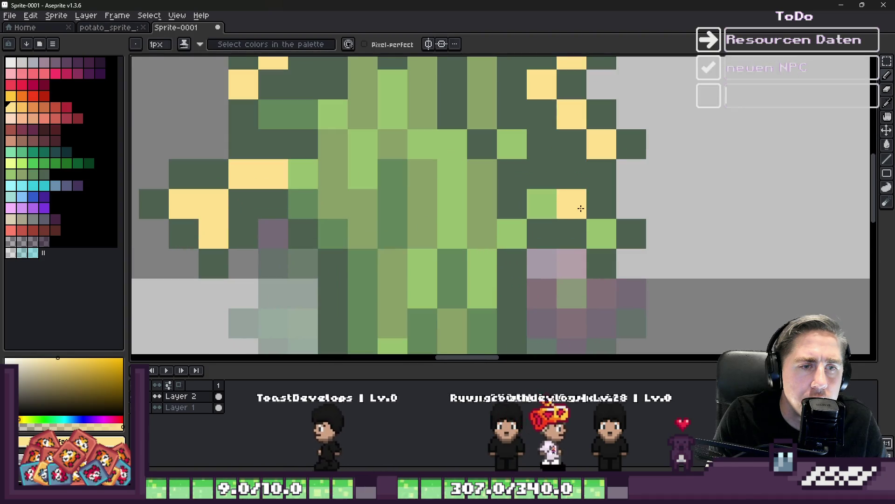
{"action": "left_click", "coordinate": [601, 234]}
{"action": "left_click", "coordinate": [601, 194], "text": "alt"}
{"action": "left_click", "coordinate": [542, 204]}
{"action": "left_click", "coordinate": [573, 204], "text": "alt"}
{"action": "left_click", "coordinate": [542, 204]}
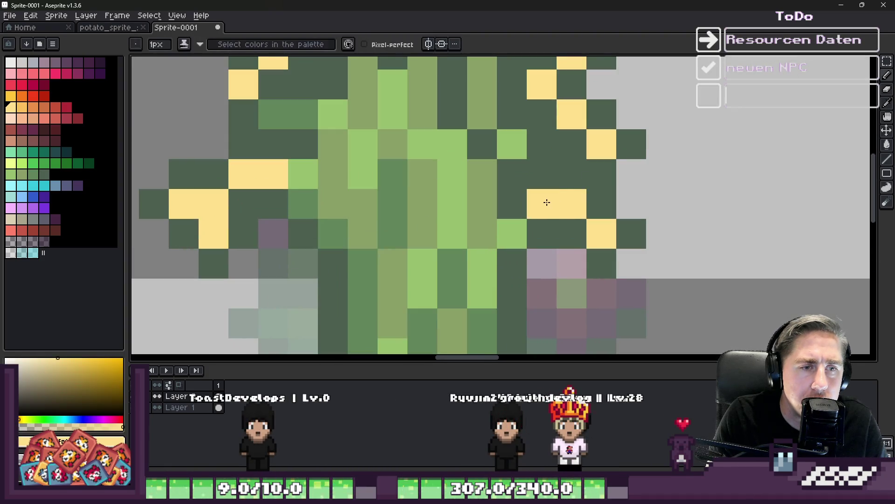
{"action": "left_click", "coordinate": [21, 105]}
{"action": "left_click", "coordinate": [597, 214]}
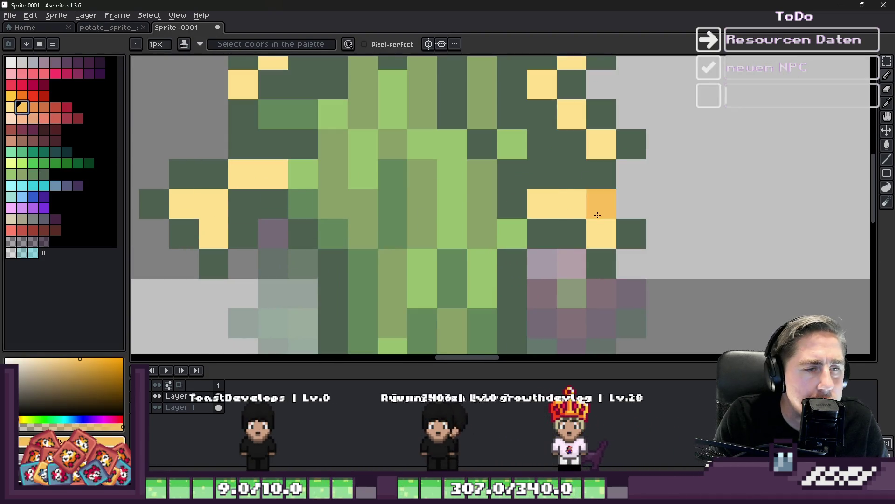
- Turn some pale-yellow blossom pixels orange, using orange sampled from an existing blossom
{"action": "scroll", "coordinate": [577, 114], "scroll_direction": "down", "scroll_amount": 2}
{"action": "scroll", "coordinate": [583, 116], "scroll_direction": "up", "scroll_amount": 2}
{"action": "left_click", "coordinate": [588, 119]}
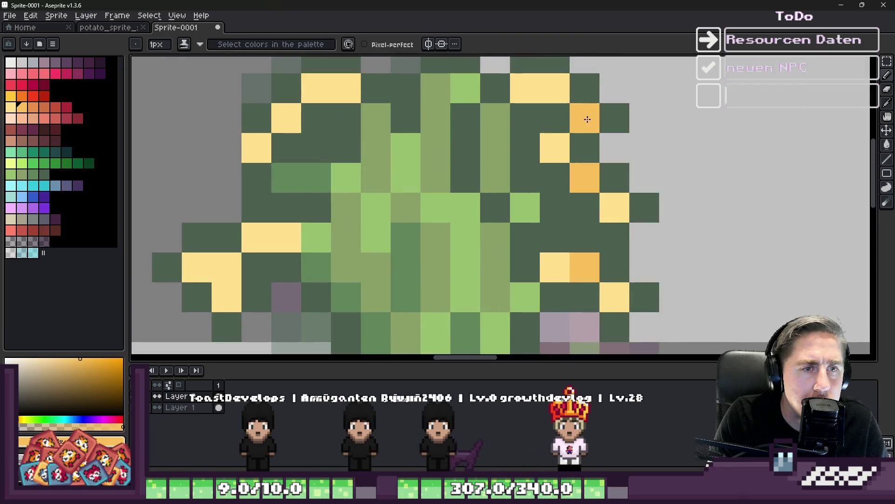
{"action": "left_click", "coordinate": [542, 99], "text": "alt"}
{"action": "left_click", "coordinate": [542, 99]}
{"action": "scroll", "coordinate": [550, 93], "scroll_direction": "down", "scroll_amount": 2}
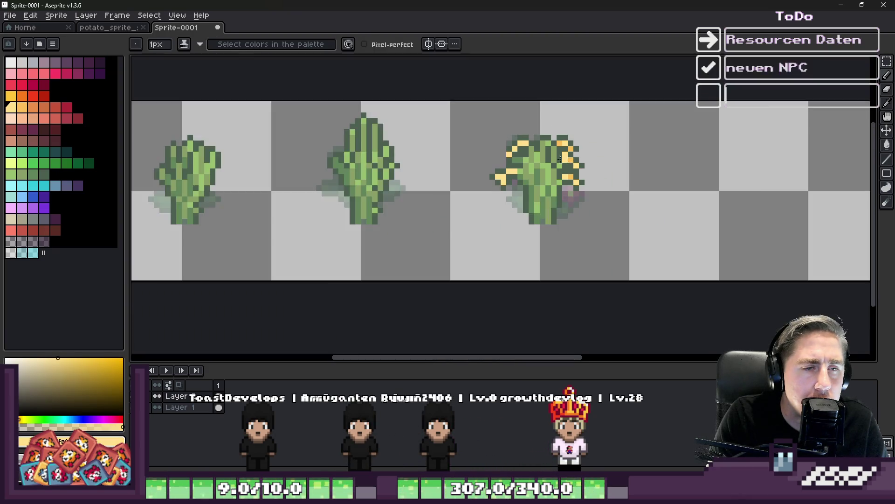
{"action": "scroll", "coordinate": [580, 141], "scroll_direction": "up", "scroll_amount": 2}
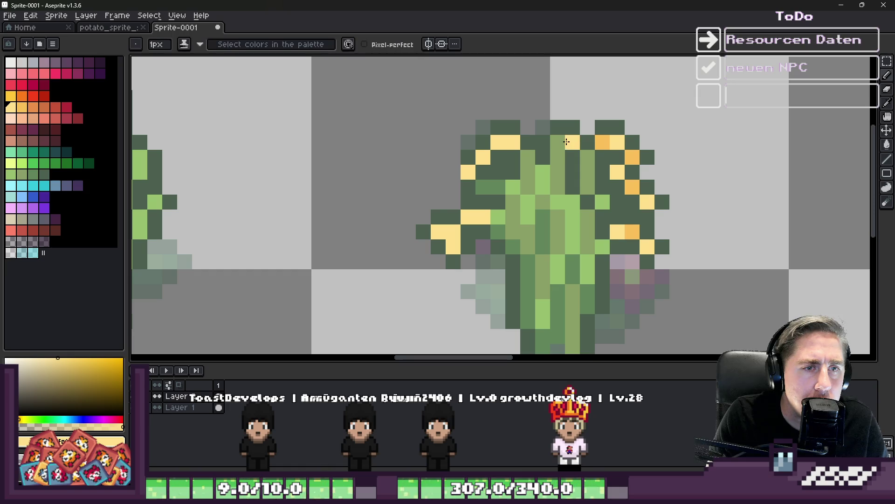
{"action": "left_click", "coordinate": [631, 186], "text": "alt"}
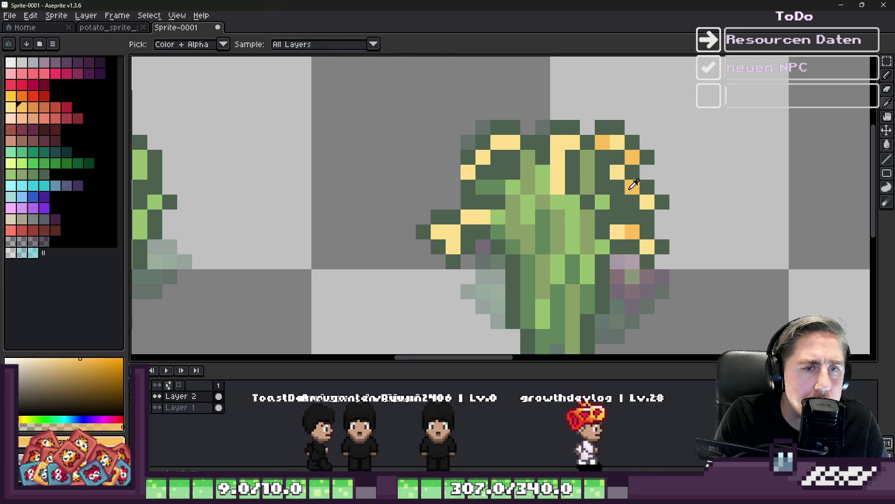
{"action": "left_click", "coordinate": [558, 178]}
{"action": "scroll", "coordinate": [557, 186], "scroll_direction": "down", "scroll_amount": 3}
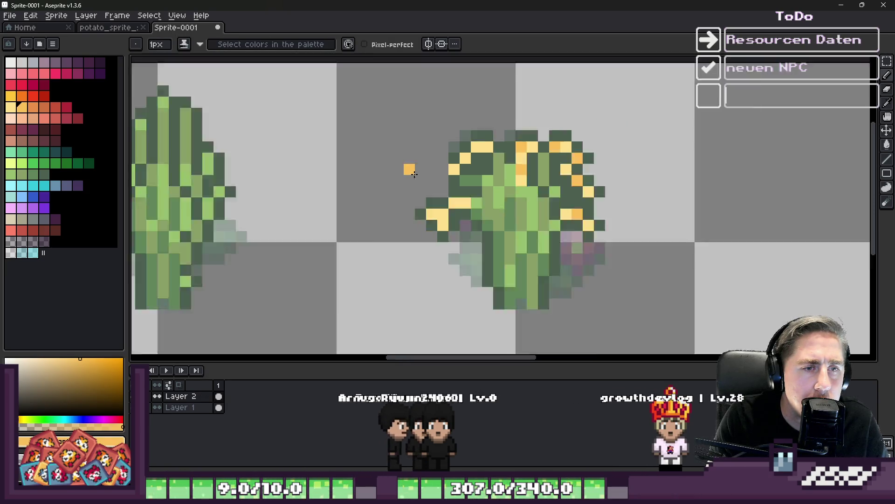
{"action": "scroll", "coordinate": [452, 163], "scroll_direction": "up", "scroll_amount": 4}
- Paint more orange pixels into the left-side blossoms, undoing misplaced ones
{"action": "left_click", "coordinate": [452, 164]}
{"action": "scroll", "coordinate": [452, 163], "scroll_direction": "down", "scroll_amount": 3}
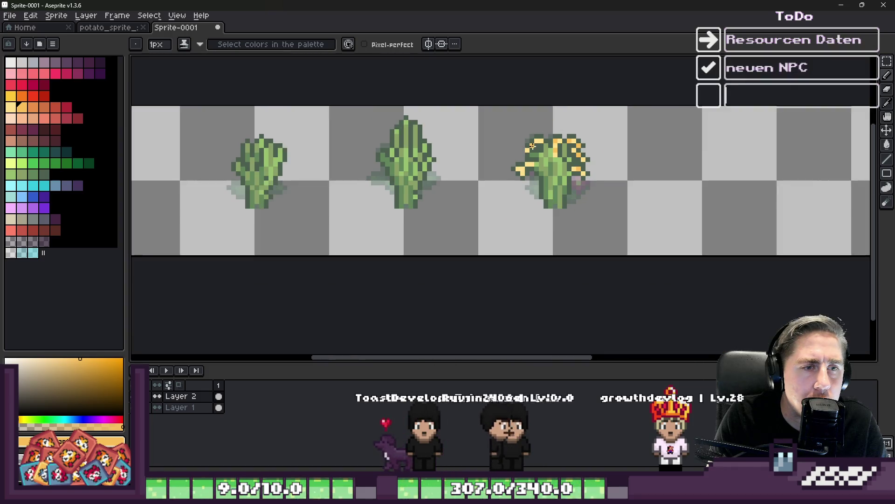
{"action": "scroll", "coordinate": [466, 287], "scroll_direction": "up", "scroll_amount": 4}
{"action": "key", "text": "ctrl+z"}
{"action": "left_click", "coordinate": [466, 288]}
{"action": "scroll", "coordinate": [467, 287], "scroll_direction": "down", "scroll_amount": 2}
{"action": "key", "text": "alt"}
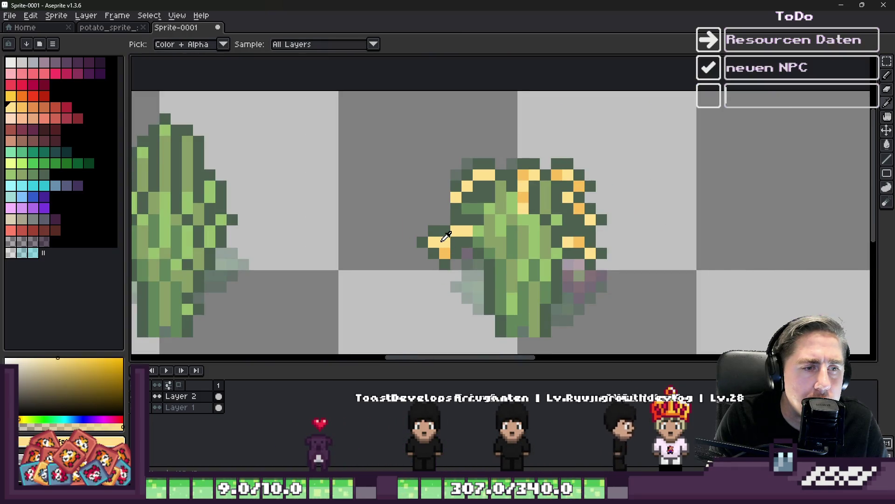
{"action": "left_click", "coordinate": [442, 240], "text": "alt"}
{"action": "scroll", "coordinate": [439, 204], "scroll_direction": "down", "scroll_amount": 4}
{"action": "scroll", "coordinate": [431, 225], "scroll_direction": "up", "scroll_amount": 5}
{"action": "key", "text": "ctrl+z"}
{"action": "left_click", "coordinate": [431, 225]}
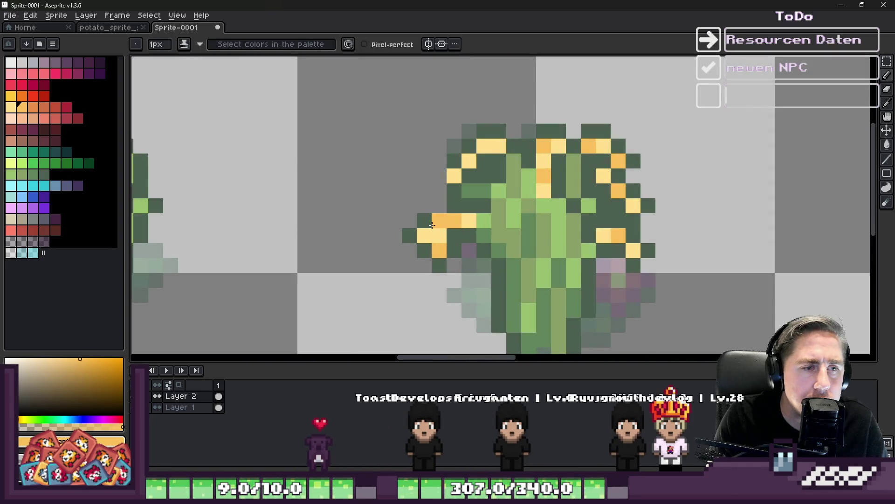
- Draw a short pale-yellow column below the left blossoms
{"action": "scroll", "coordinate": [431, 217], "scroll_direction": "up", "scroll_amount": 2}
{"action": "key", "text": "alt"}
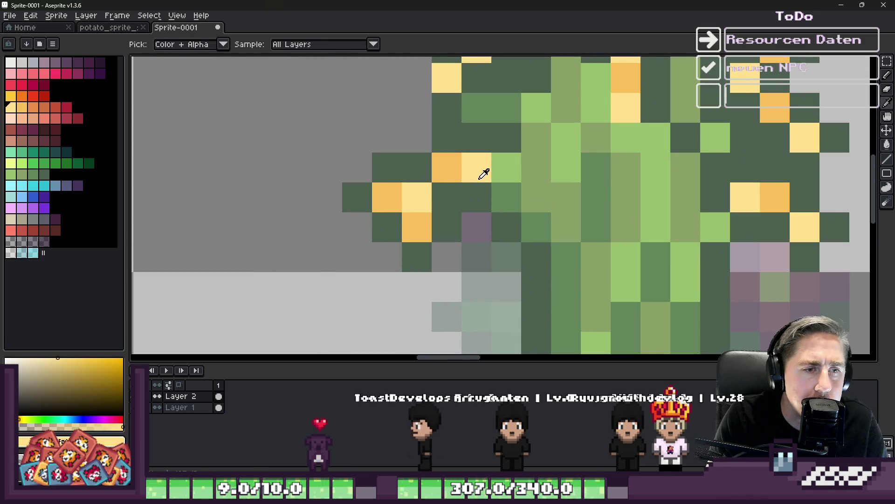
{"action": "left_click", "coordinate": [481, 177], "text": "alt"}
{"action": "left_click_drag", "start_coordinate": [476, 289], "coordinate": [471, 230]}
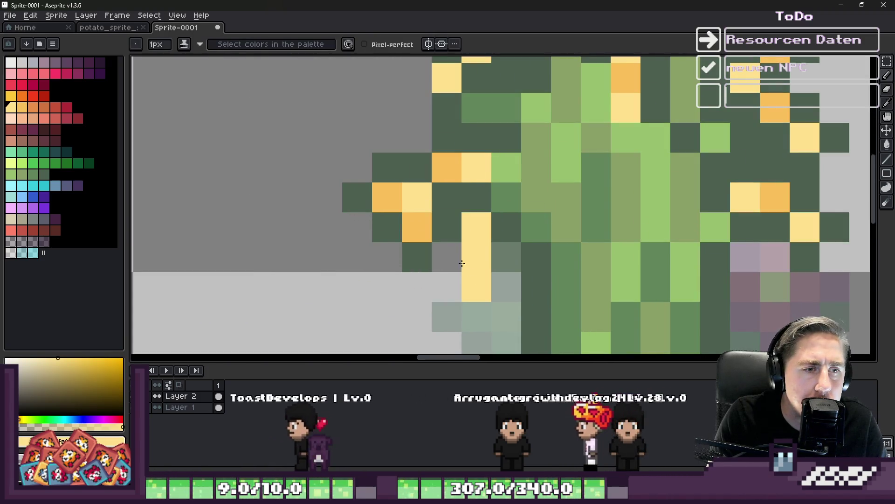
- Sample dark green and orange from the cactus and repaint a dark pixel orange
{"action": "left_click", "coordinate": [447, 240], "text": "alt"}
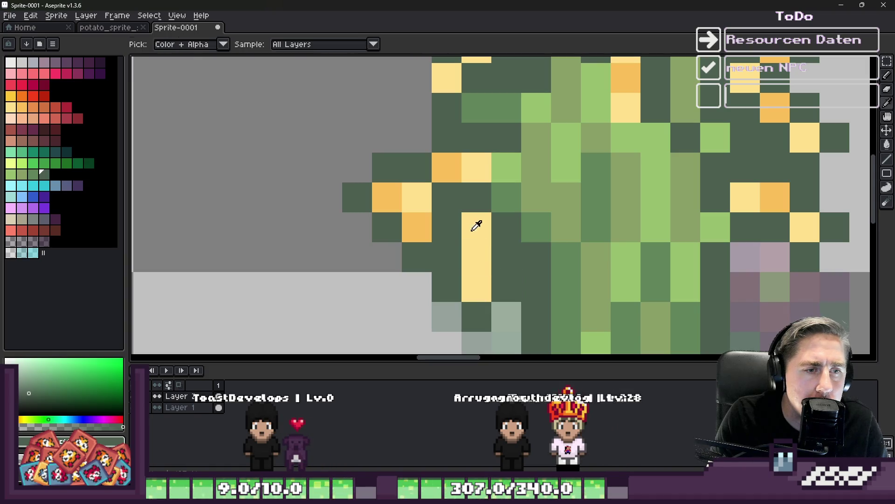
{"action": "scroll", "coordinate": [589, 197], "scroll_direction": "down", "scroll_amount": 10}
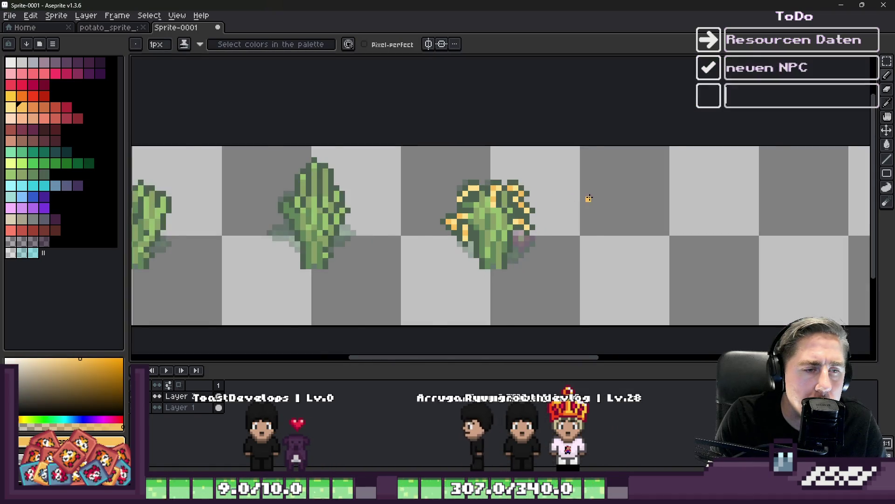
{"action": "scroll", "coordinate": [592, 198], "scroll_direction": "up", "scroll_amount": 9}
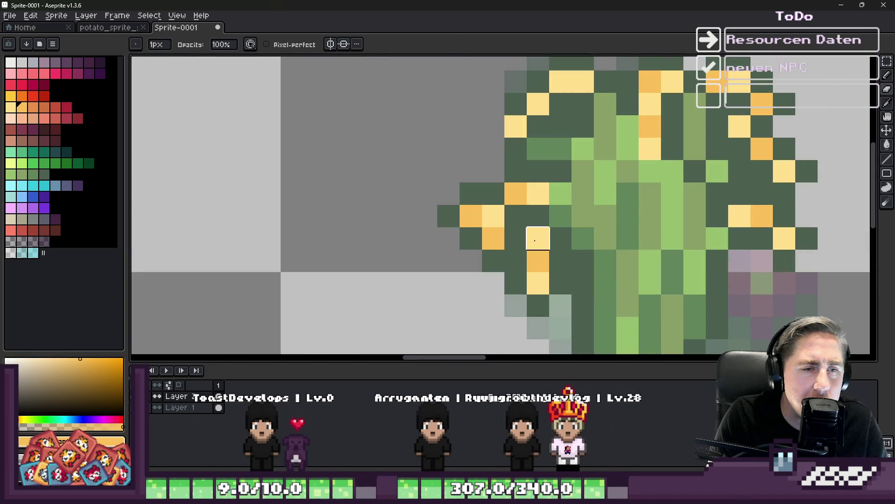
{"action": "left_click", "coordinate": [514, 261], "text": "alt"}
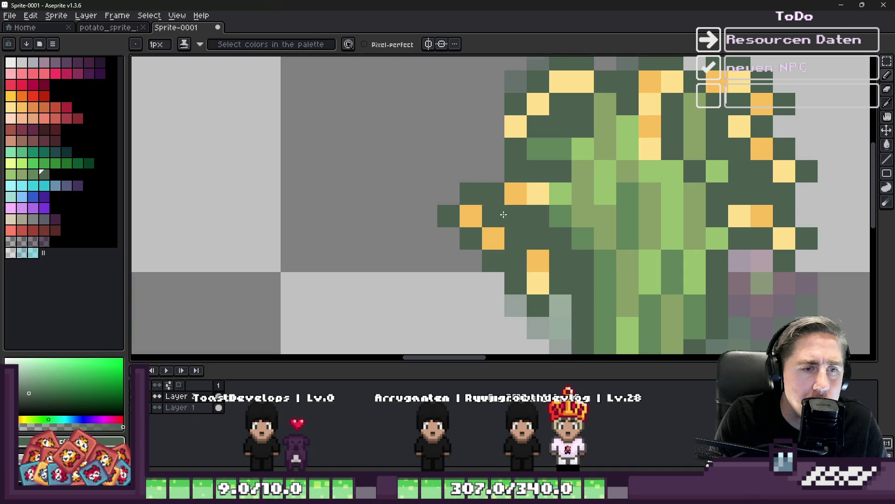
{"action": "scroll", "coordinate": [503, 214], "scroll_direction": "down", "scroll_amount": 4}
{"action": "scroll", "coordinate": [522, 212], "scroll_direction": "up", "scroll_amount": 5}
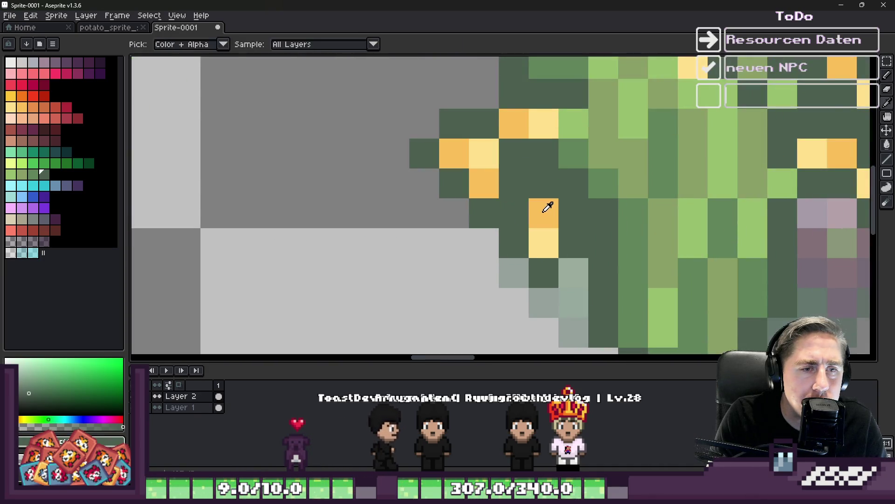
{"action": "left_click", "coordinate": [548, 207], "text": "alt"}
{"action": "left_click", "coordinate": [561, 194]}
{"action": "scroll", "coordinate": [512, 229], "scroll_direction": "down", "scroll_amount": 6}
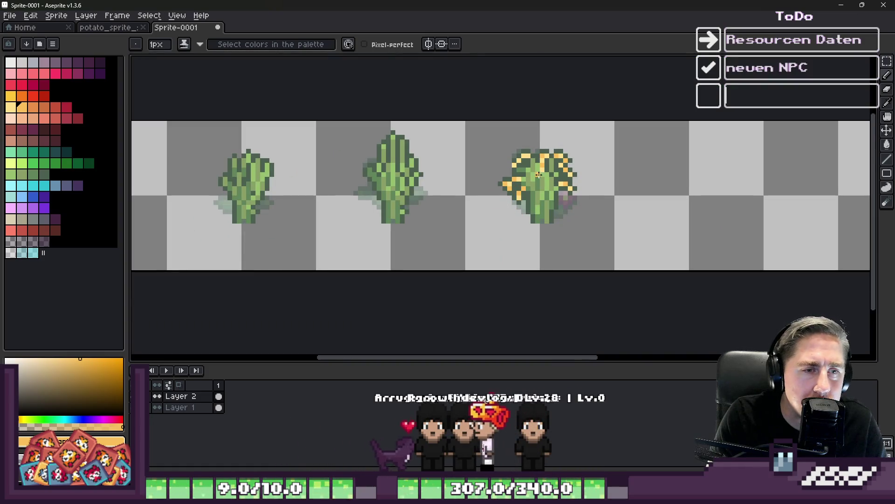
{"action": "scroll", "coordinate": [522, 198], "scroll_direction": "up", "scroll_amount": 5}
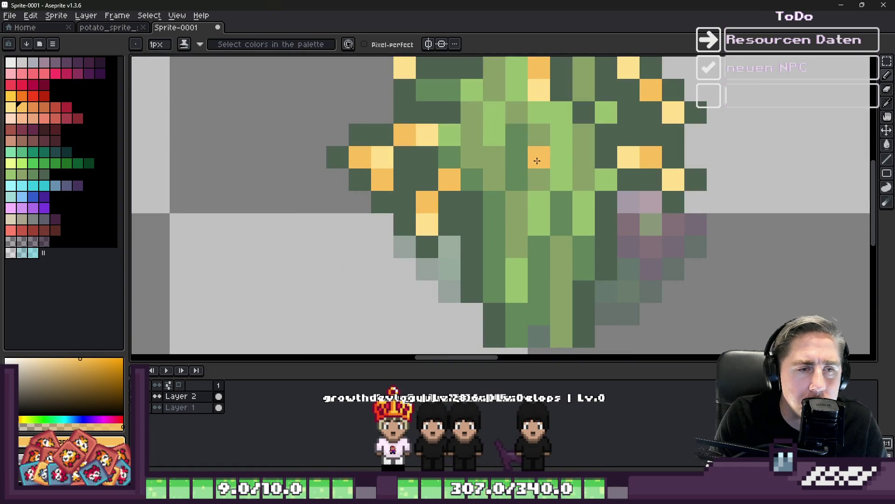
- Add a two-tone orange and pale-yellow blossom on the cactus's centre stem
{"action": "key", "text": "alt"}
{"action": "left_click", "coordinate": [439, 178], "text": "alt"}
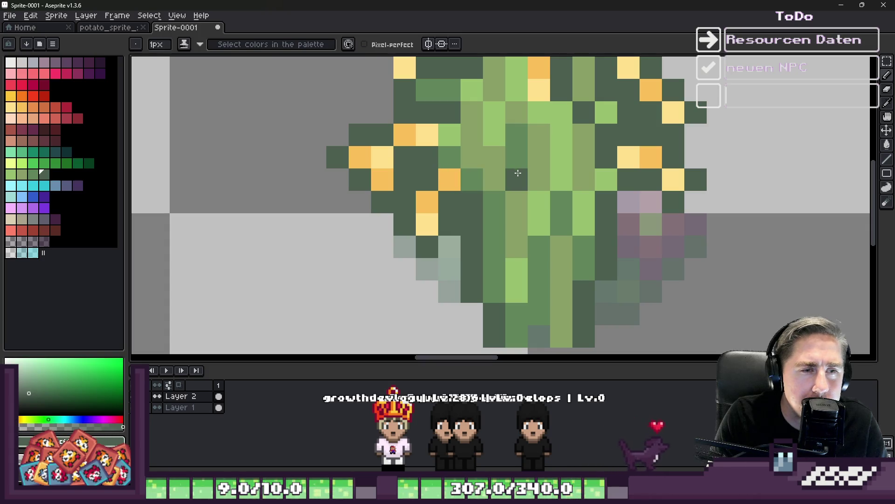
{"action": "left_click", "coordinate": [544, 159]}
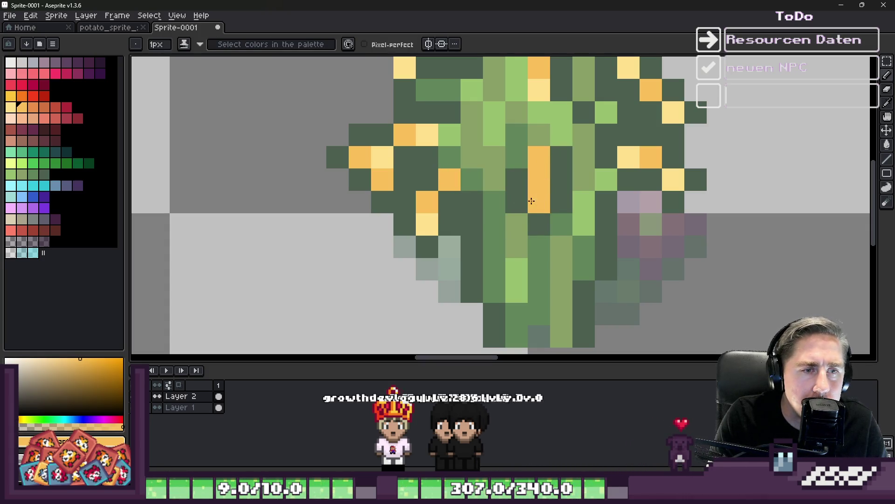
{"action": "left_click", "coordinate": [425, 224], "text": "alt"}
{"action": "left_click", "coordinate": [543, 159]}
{"action": "left_click", "coordinate": [534, 191]}
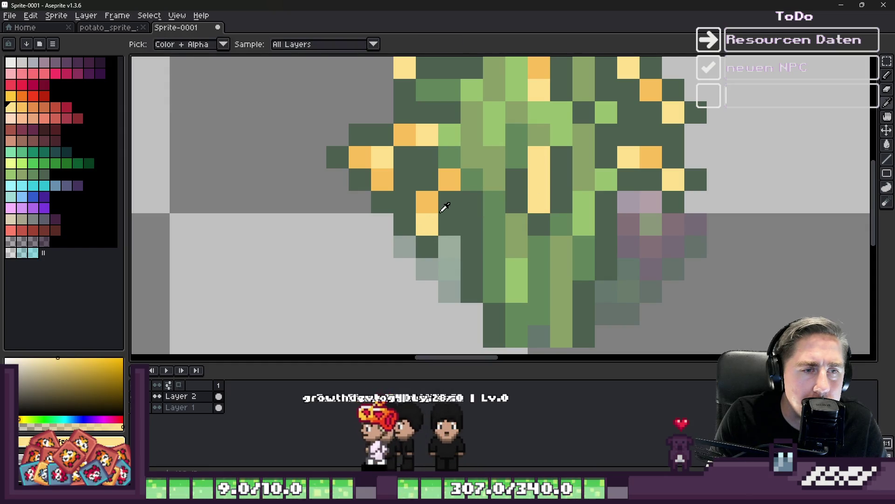
{"action": "left_click", "coordinate": [432, 203], "text": "alt"}
{"action": "left_click", "coordinate": [508, 186]}
{"action": "key", "text": "alt"}
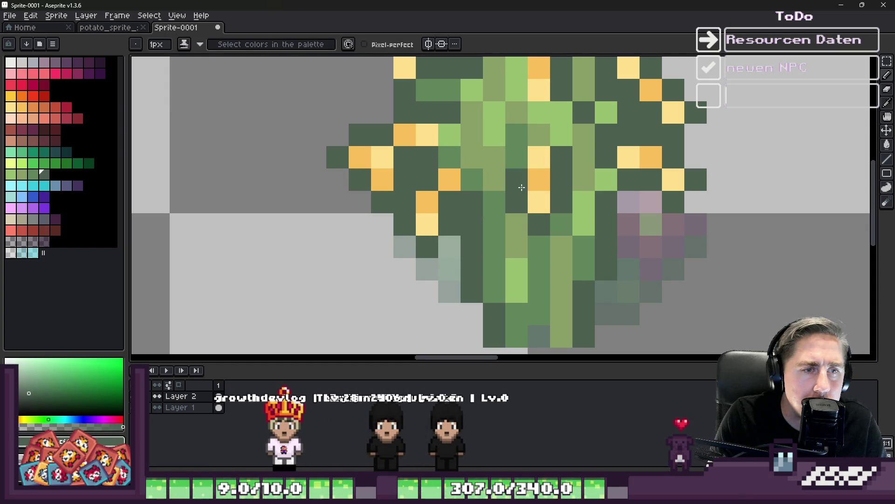
{"action": "scroll", "coordinate": [521, 187], "scroll_direction": "down", "scroll_amount": 6}
{"action": "scroll", "coordinate": [567, 184], "scroll_direction": "up", "scroll_amount": 3}
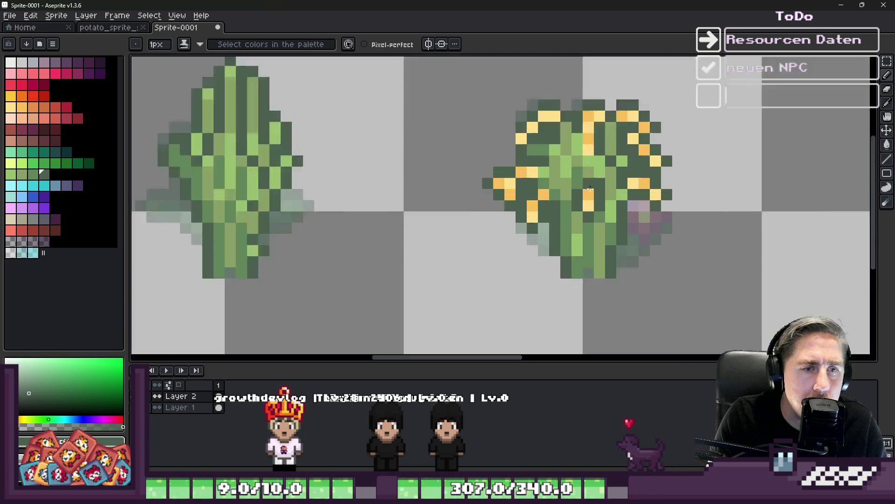
{"action": "scroll", "coordinate": [567, 184], "scroll_direction": "down", "scroll_amount": 2}
{"action": "scroll", "coordinate": [468, 140], "scroll_direction": "up", "scroll_amount": 4}
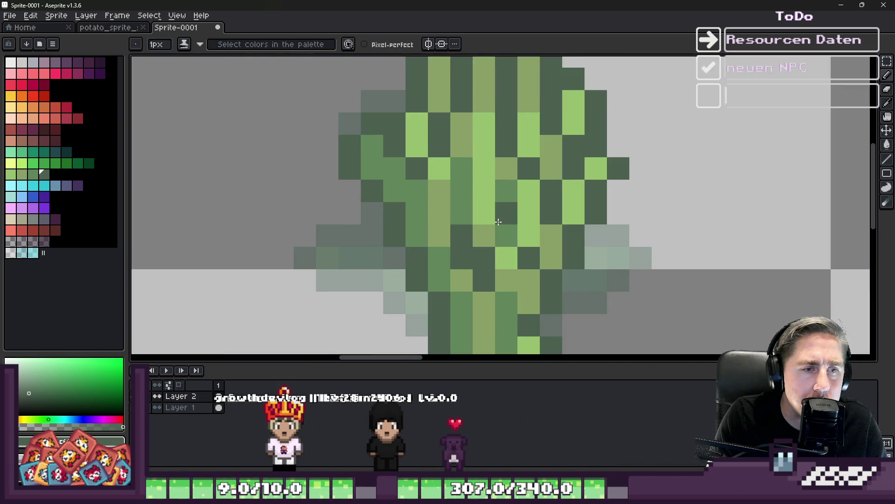
- Undo the dark pencil pixels on the tall third-stage plant and zoom out on the strip
{"action": "key", "text": "b"}
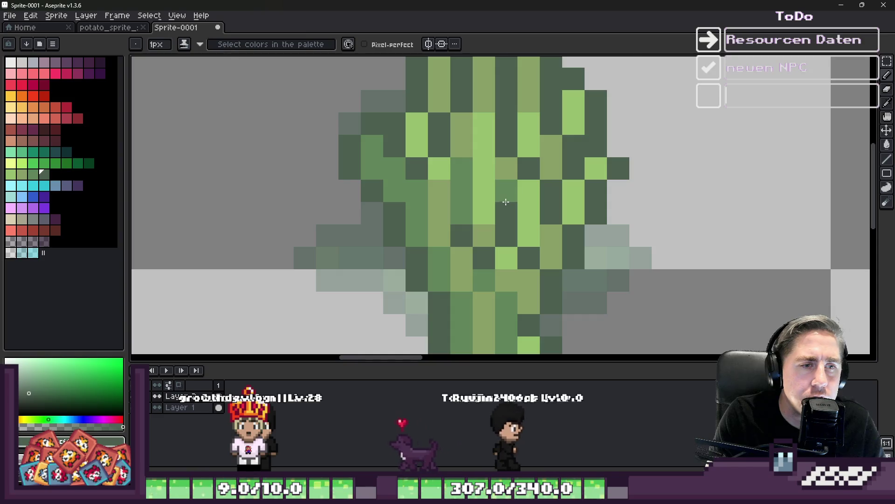
{"action": "scroll", "coordinate": [505, 202], "scroll_direction": "down", "scroll_amount": 5}
{"action": "scroll", "coordinate": [454, 221], "scroll_direction": "up", "scroll_amount": 5}
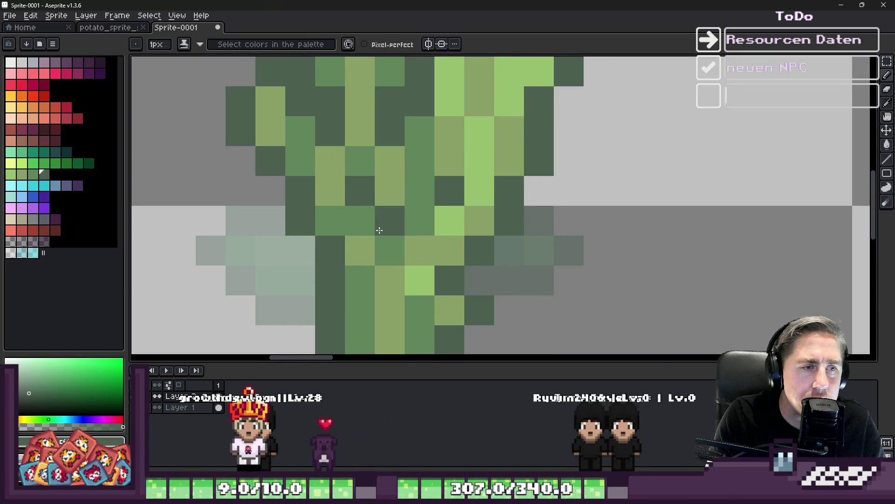
{"action": "key", "text": "ctrl+z"}
{"action": "key", "text": "ctrl+z"}
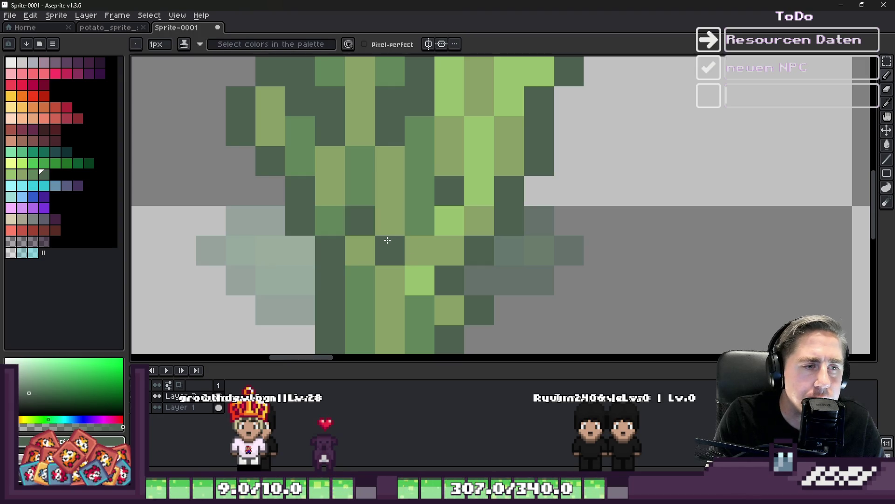
{"action": "scroll", "coordinate": [495, 202], "scroll_direction": "down", "scroll_amount": 5}
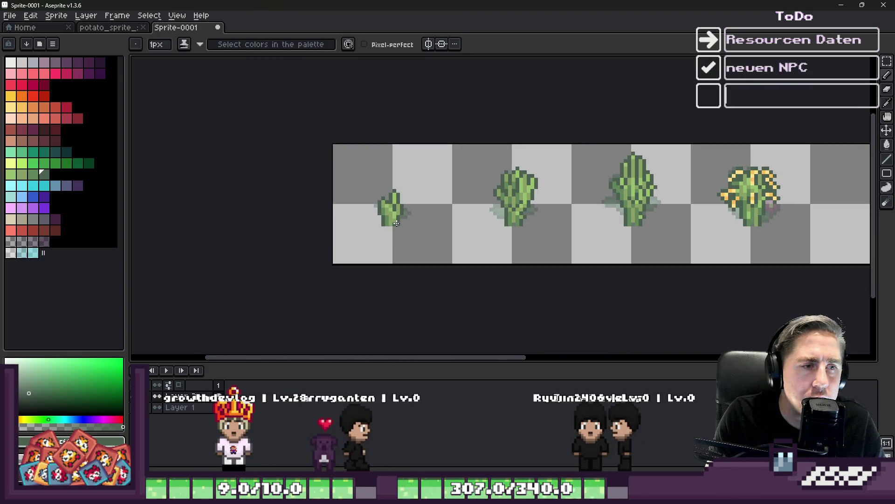
{"action": "scroll", "coordinate": [396, 224], "scroll_direction": "up", "scroll_amount": 5}
{"action": "scroll", "coordinate": [372, 220], "scroll_direction": "down", "scroll_amount": 5}
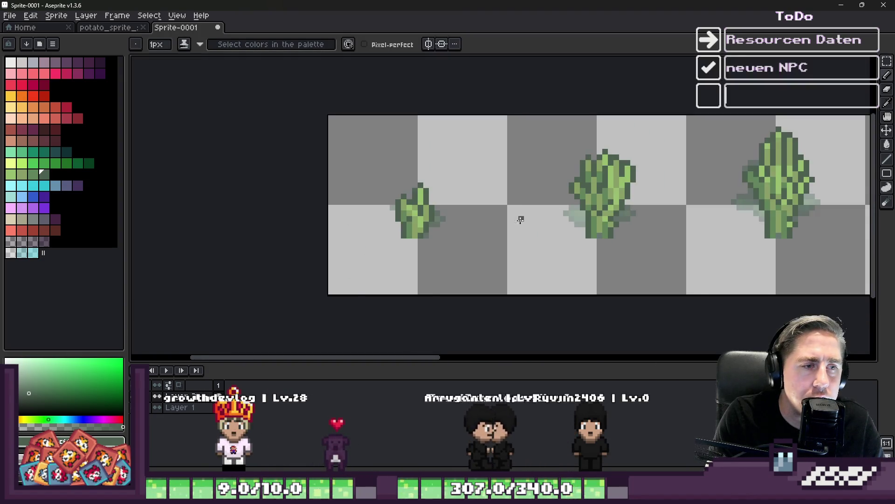
{"action": "scroll", "coordinate": [520, 220], "scroll_direction": "down", "scroll_amount": 2}
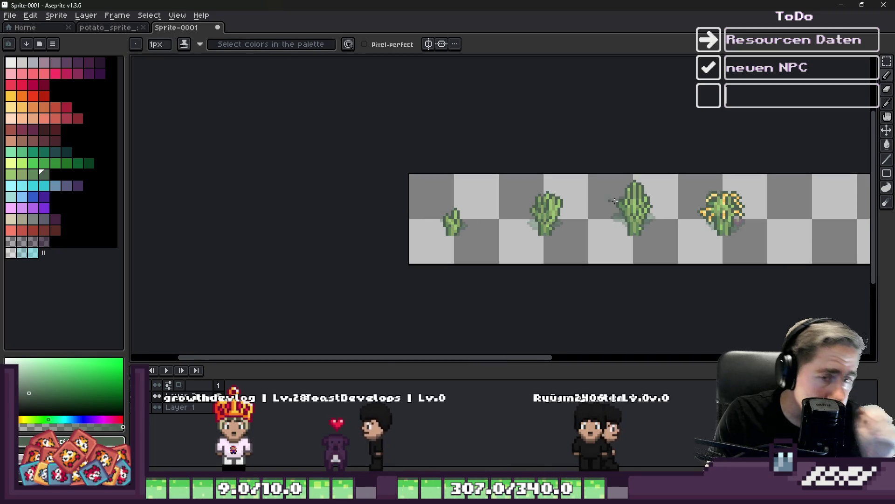
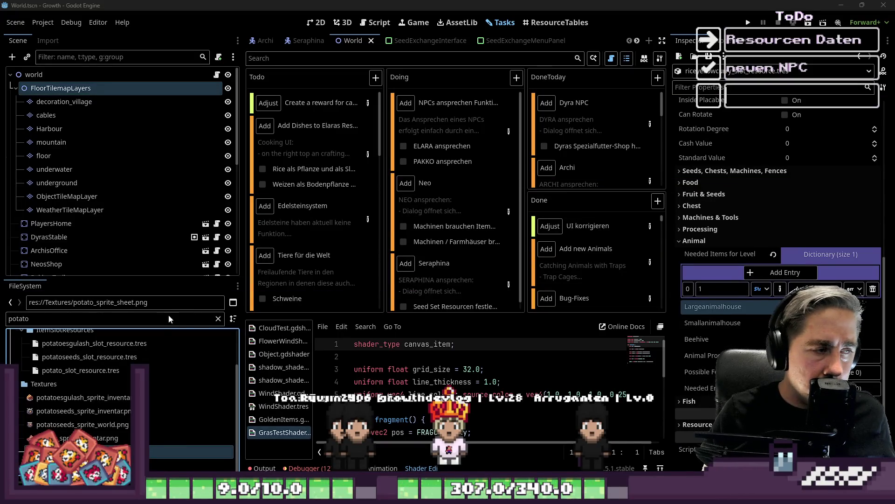
- Bring the Godot editor with the Growth project's World scene to the front
{"action": "left_click", "coordinate": [292, 265]}
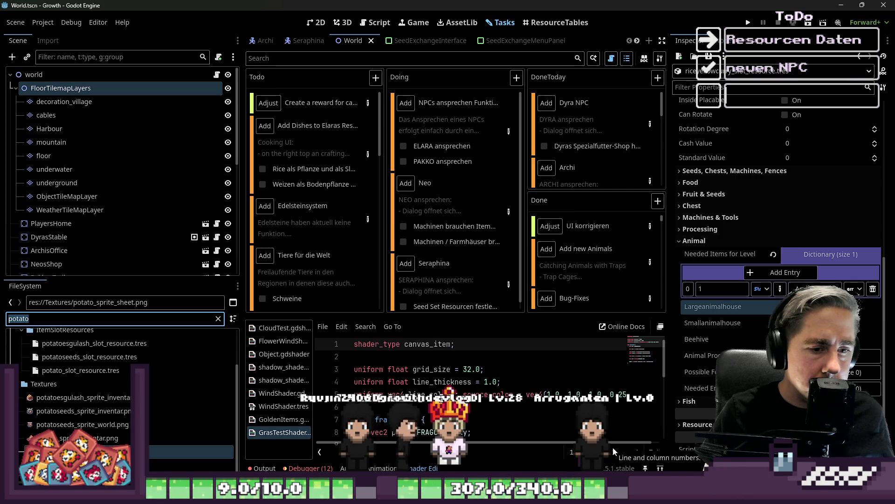
- Switch to the carrotseeds_sprite_inventar.png window in Aseprite
{"action": "mouse_move", "coordinate": [480, 496]}
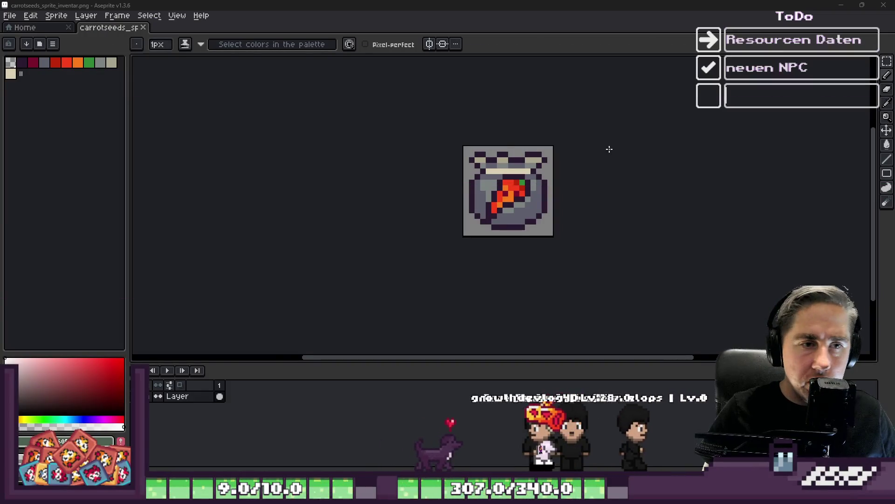
- Sample the pouch greys and paint over the carrot's lower pixels in light grey
{"action": "scroll", "coordinate": [485, 205], "scroll_direction": "up", "scroll_amount": 8}
{"action": "left_click", "coordinate": [452, 209], "text": "alt"}
{"action": "scroll", "coordinate": [451, 209], "scroll_direction": "down", "scroll_amount": 1}
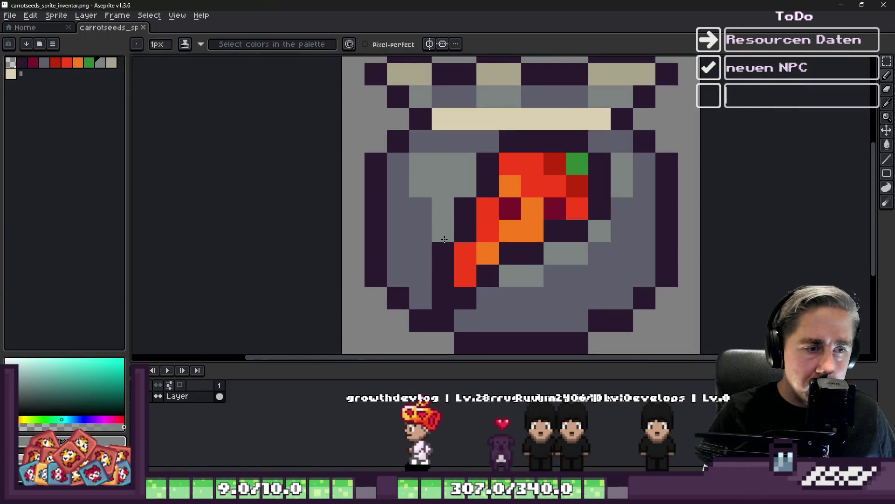
{"action": "left_click", "coordinate": [478, 274]}
{"action": "left_click", "coordinate": [492, 292], "text": "alt"}
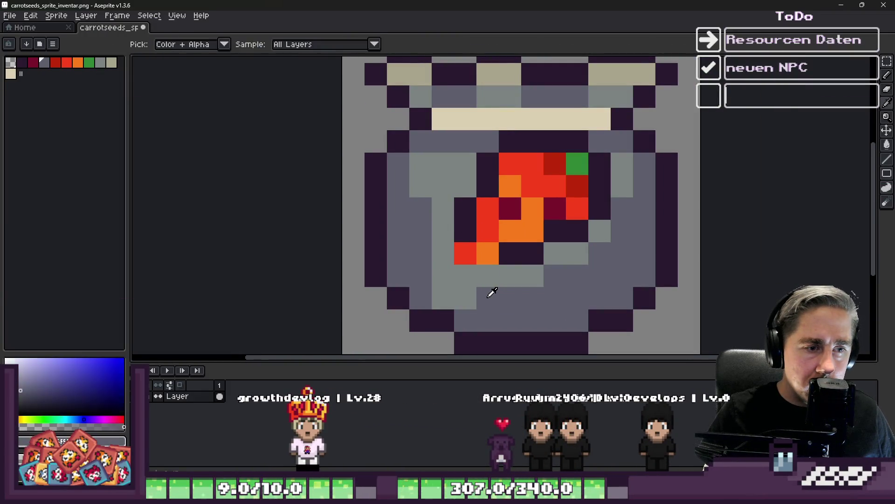
{"action": "left_click", "coordinate": [445, 262], "text": "alt"}
{"action": "left_click_drag", "start_coordinate": [445, 261], "coordinate": [531, 260]}
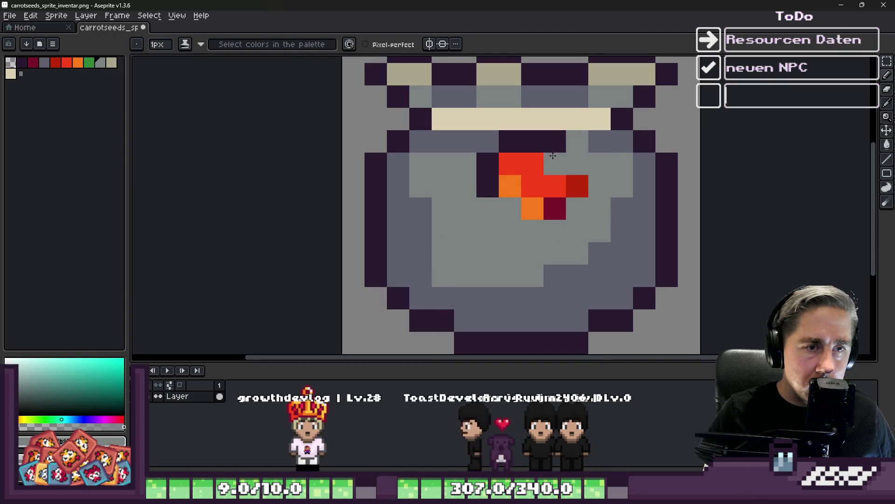
- Cover the remaining red, orange and leftover carrot pixels in grey and grey-purple
{"action": "left_click_drag", "start_coordinate": [532, 164], "coordinate": [522, 140]}
{"action": "left_click_drag", "start_coordinate": [533, 181], "coordinate": [574, 190]}
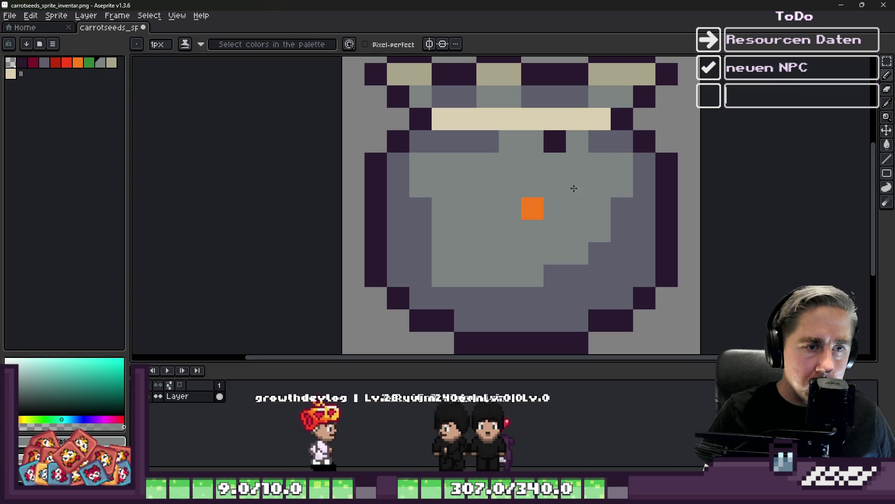
{"action": "left_click", "coordinate": [532, 208]}
{"action": "left_click", "coordinate": [554, 142]}
{"action": "left_click", "coordinate": [602, 140], "text": "alt"}
{"action": "left_click_drag", "start_coordinate": [601, 140], "coordinate": [485, 161]}
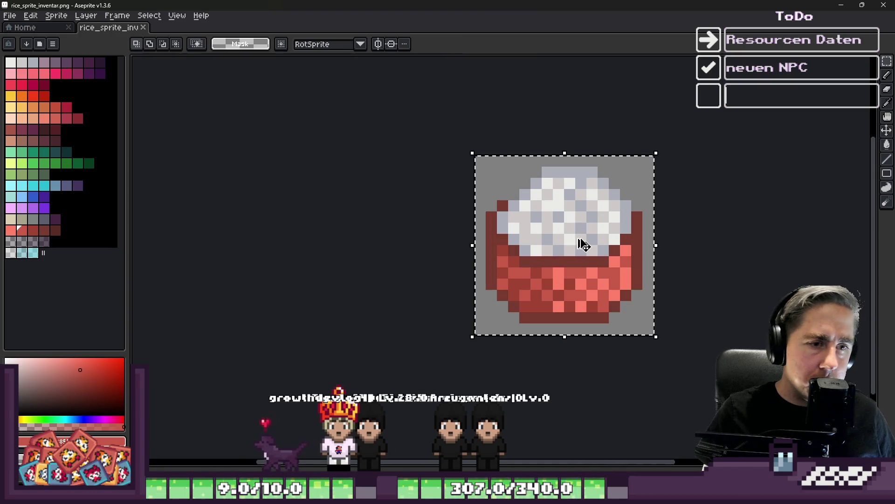
{"action": "mouse_move", "coordinate": [705, 466]}
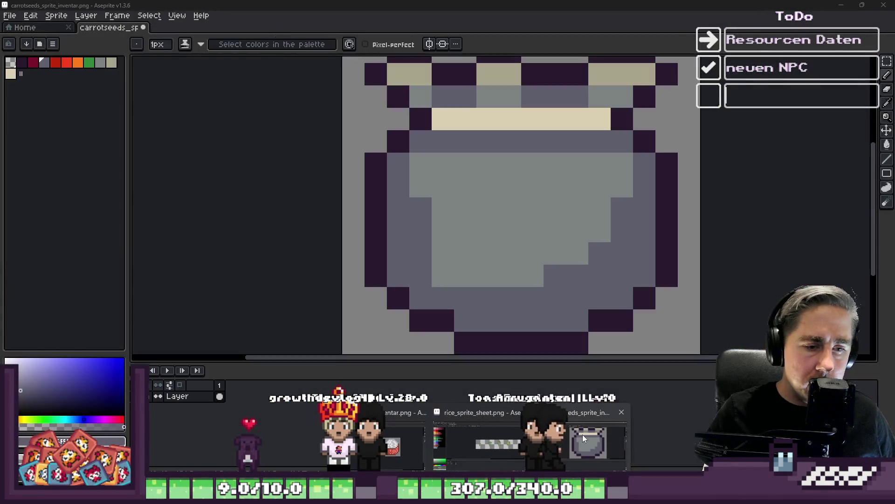
{"action": "left_click", "coordinate": [583, 436]}
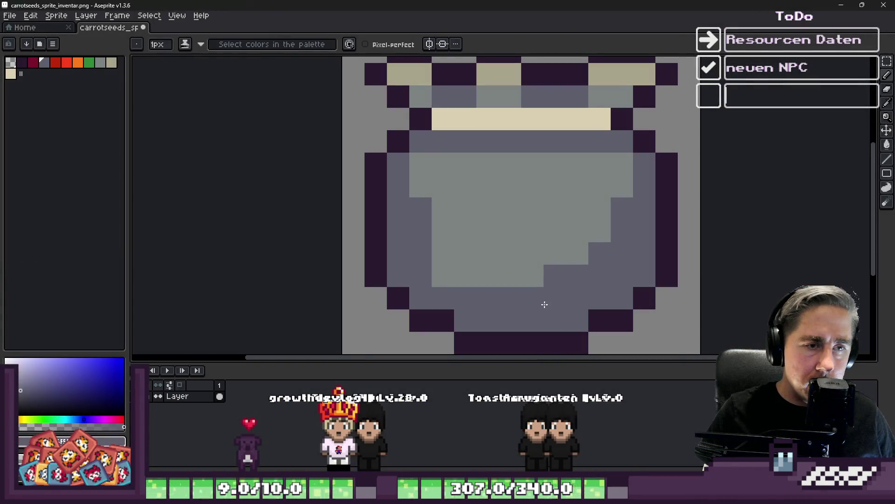
- Paste the rice bowl, shrink it and centre it over the pouch
{"action": "key", "text": "ctrl+v"}
{"action": "scroll", "coordinate": [536, 261], "scroll_direction": "down", "scroll_amount": 1}
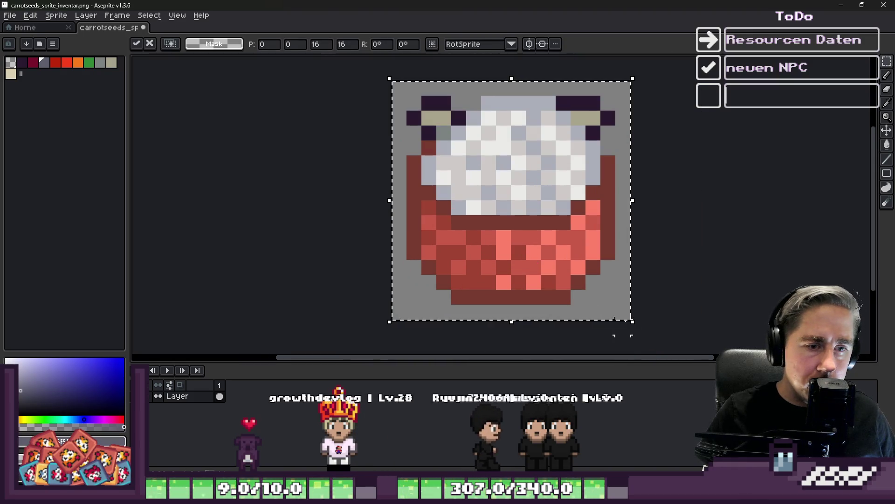
{"action": "left_click_drag", "start_coordinate": [633, 322], "coordinate": [553, 258]}
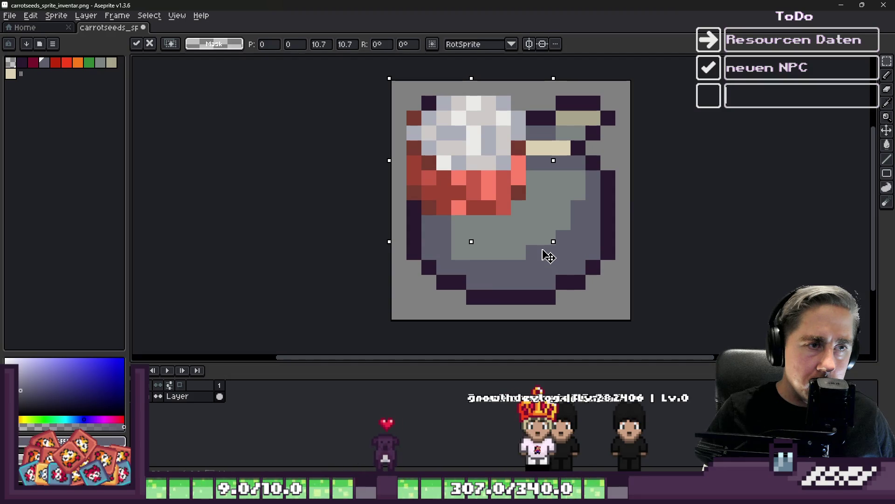
{"action": "mouse_move", "coordinate": [474, 169]}
{"action": "left_mouse_down"}
{"action": "mouse_move", "coordinate": [505, 224]}
{"action": "mouse_move", "coordinate": [520, 227]}
{"action": "left_mouse_up"}
{"action": "key", "text": "ctrl+d"}
{"action": "key", "text": "b"}
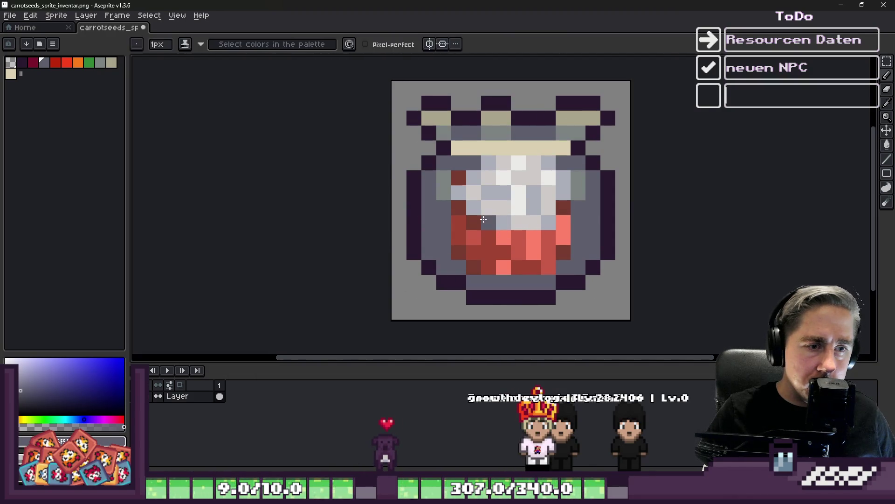
{"action": "scroll", "coordinate": [464, 284], "scroll_direction": "up", "scroll_amount": 1}
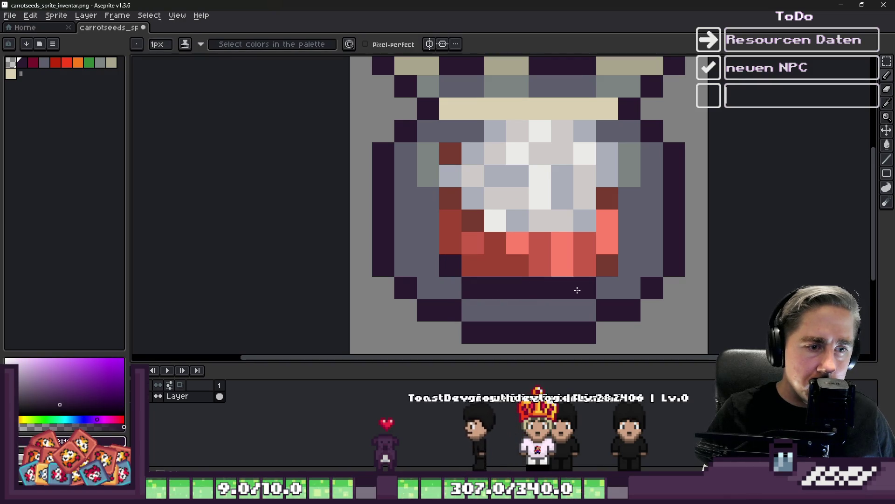
- Draw a dark purple outline along the bowl's right side and top
{"action": "left_click_drag", "start_coordinate": [594, 264], "coordinate": [610, 196]}
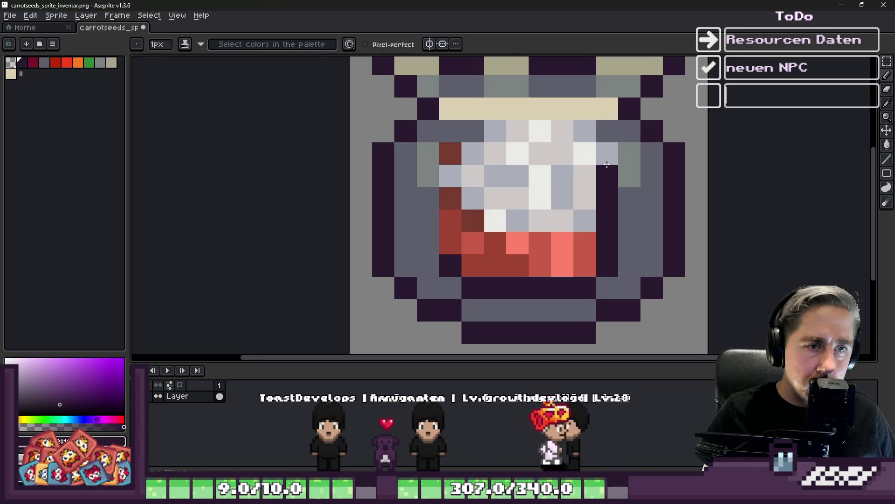
{"action": "left_click_drag", "start_coordinate": [573, 135], "coordinate": [470, 137]}
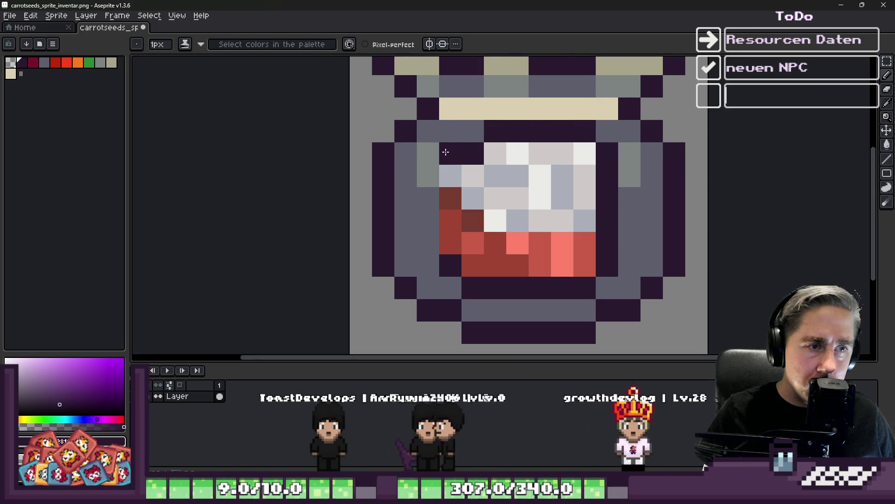
{"action": "scroll", "coordinate": [442, 251], "scroll_direction": "down", "scroll_amount": 1}
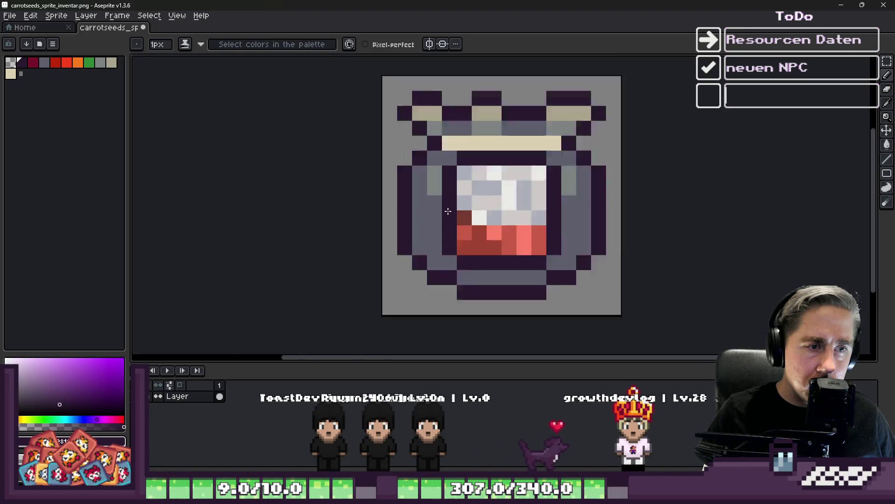
{"action": "scroll", "coordinate": [447, 208], "scroll_direction": "up", "scroll_amount": 1}
{"action": "left_click", "coordinate": [456, 218]}
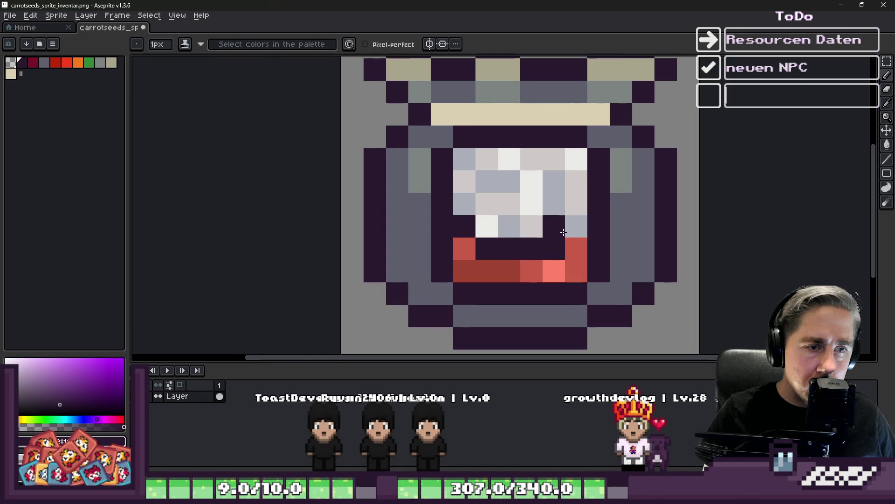
{"action": "scroll", "coordinate": [554, 220], "scroll_direction": "down", "scroll_amount": 6}
{"action": "scroll", "coordinate": [514, 238], "scroll_direction": "up", "scroll_amount": 4}
{"action": "scroll", "coordinate": [514, 238], "scroll_direction": "up", "scroll_amount": 3}
{"action": "left_click", "coordinate": [549, 179]}
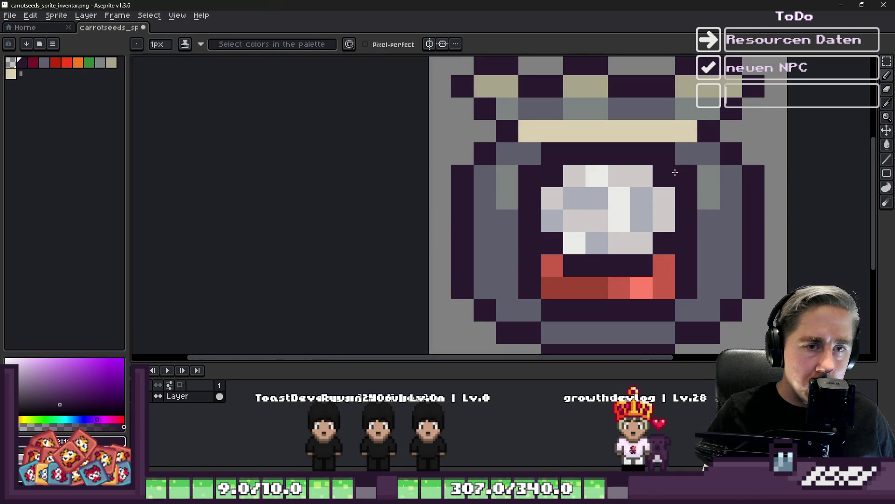
- Repaint a stray dark pixel grey-green and lighten a rice pixel
{"action": "left_click", "coordinate": [708, 169], "text": "alt"}
{"action": "left_click", "coordinate": [687, 177]}
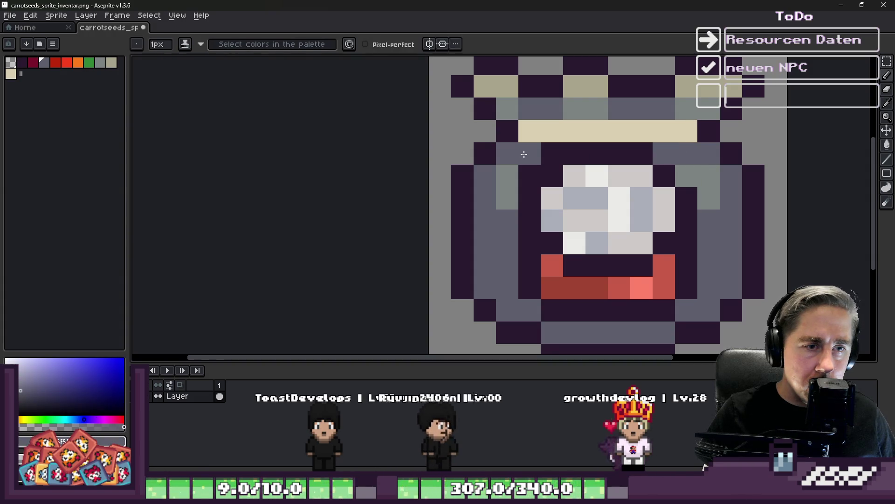
{"action": "left_click", "coordinate": [508, 170], "text": "alt"}
{"action": "scroll", "coordinate": [506, 159], "scroll_direction": "down", "scroll_amount": 3}
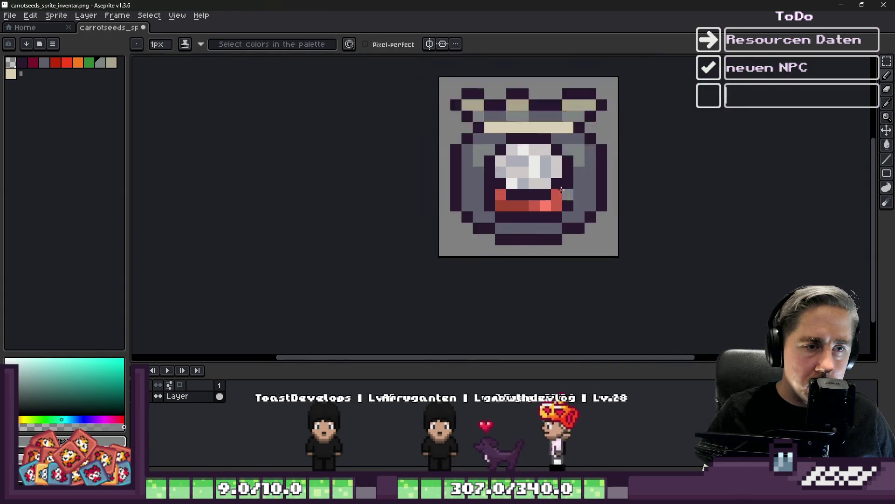
{"action": "scroll", "coordinate": [500, 144], "scroll_direction": "up", "scroll_amount": 4}
{"action": "left_click", "coordinate": [499, 159], "text": "alt"}
{"action": "left_click", "coordinate": [503, 144]}
- Touch up the rice grains with white and blue-grey pixels
{"action": "left_click", "coordinate": [503, 104], "text": "alt"}
{"action": "left_click", "coordinate": [495, 160]}
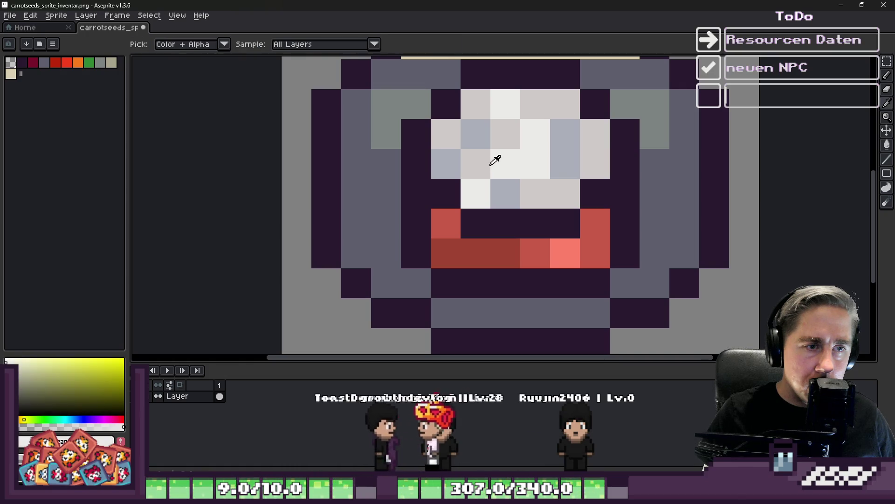
{"action": "left_click", "coordinate": [516, 192], "text": "alt"}
{"action": "left_click", "coordinate": [542, 192]}
{"action": "left_click", "coordinate": [534, 168], "text": "alt"}
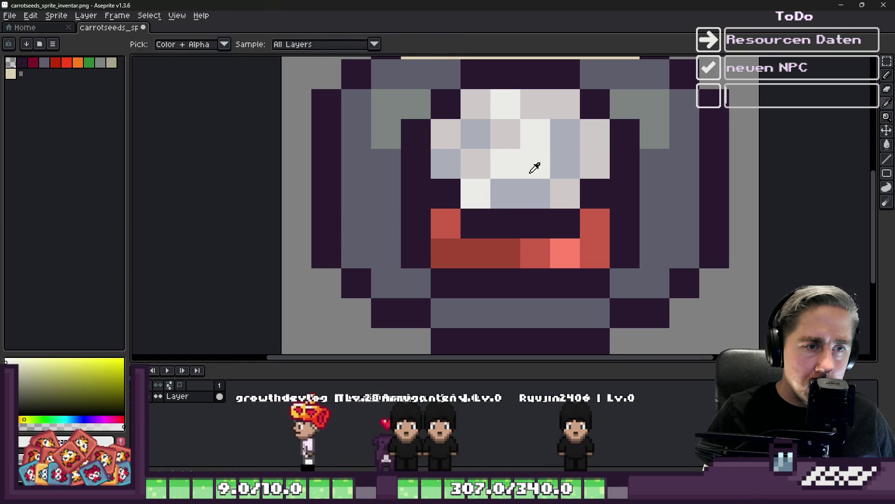
{"action": "left_click", "coordinate": [536, 194]}
{"action": "left_click", "coordinate": [558, 185]}
{"action": "left_click", "coordinate": [577, 164], "text": "alt"}
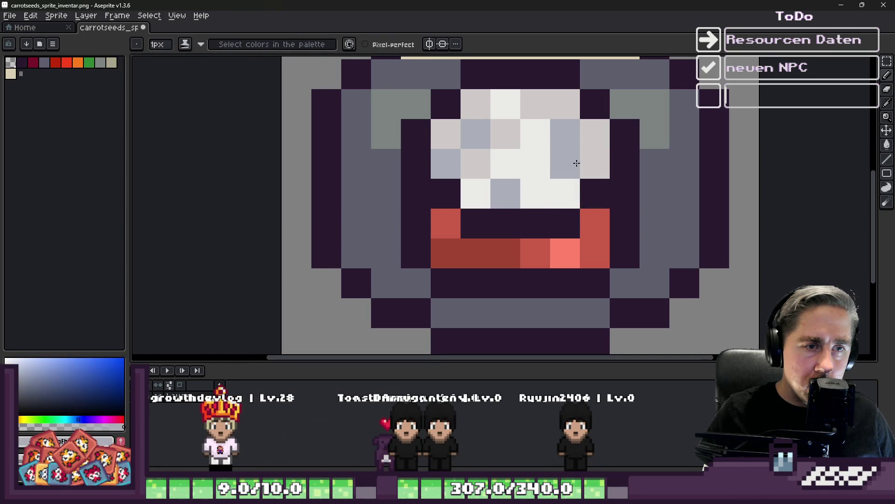
- Add more white rice pixels and a light pink bowl pixel
{"action": "left_click", "coordinate": [591, 134], "text": "alt"}
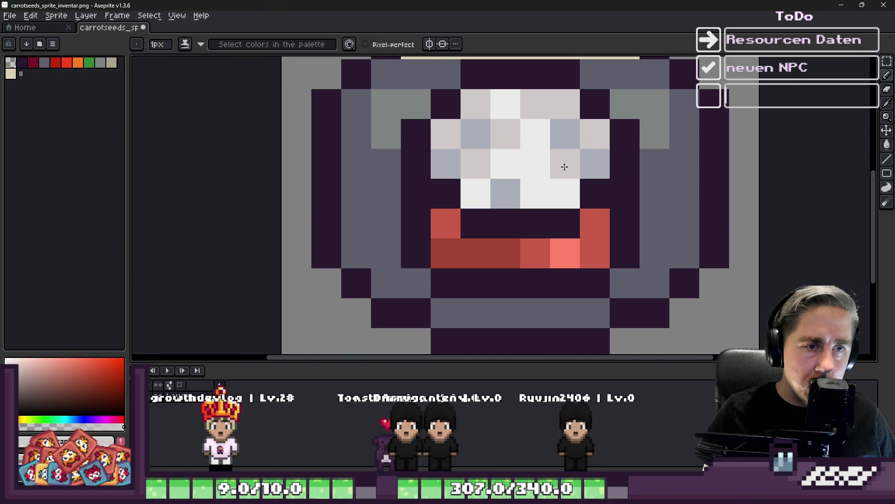
{"action": "left_click", "coordinate": [536, 186], "text": "alt"}
{"action": "left_click", "coordinate": [555, 166]}
{"action": "left_click", "coordinate": [518, 138], "text": "alt"}
{"action": "left_click", "coordinate": [557, 184]}
{"action": "left_click", "coordinate": [544, 190], "text": "alt"}
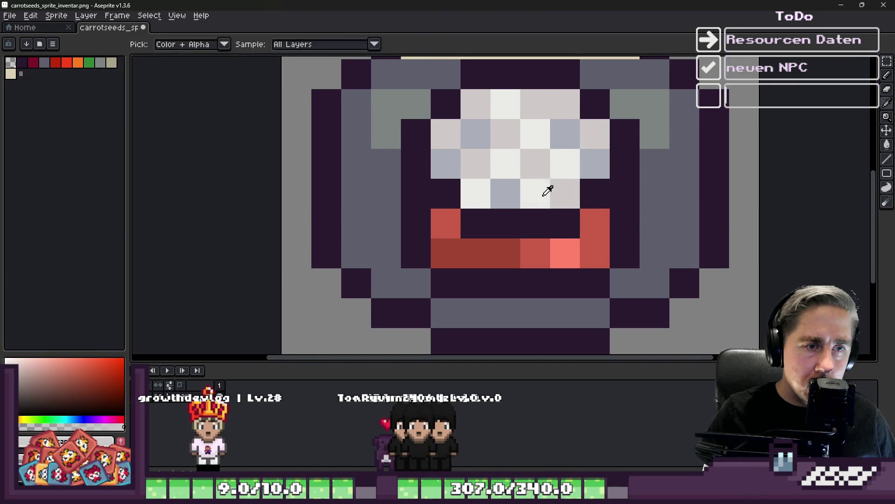
{"action": "left_click", "coordinate": [505, 193]}
{"action": "scroll", "coordinate": [553, 183], "scroll_direction": "down", "scroll_amount": 8}
{"action": "scroll", "coordinate": [552, 184], "scroll_direction": "up", "scroll_amount": 8}
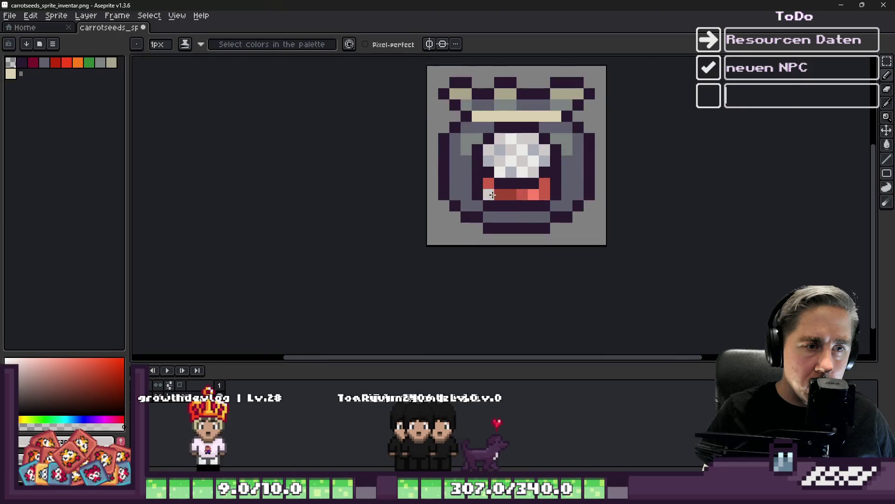
- Paint bowl pixels red and darken one with the deeper red
{"action": "left_click", "coordinate": [493, 159], "text": "alt"}
{"action": "left_click", "coordinate": [538, 212]}
{"action": "left_click", "coordinate": [496, 193], "text": "alt"}
{"action": "left_click", "coordinate": [492, 166]}
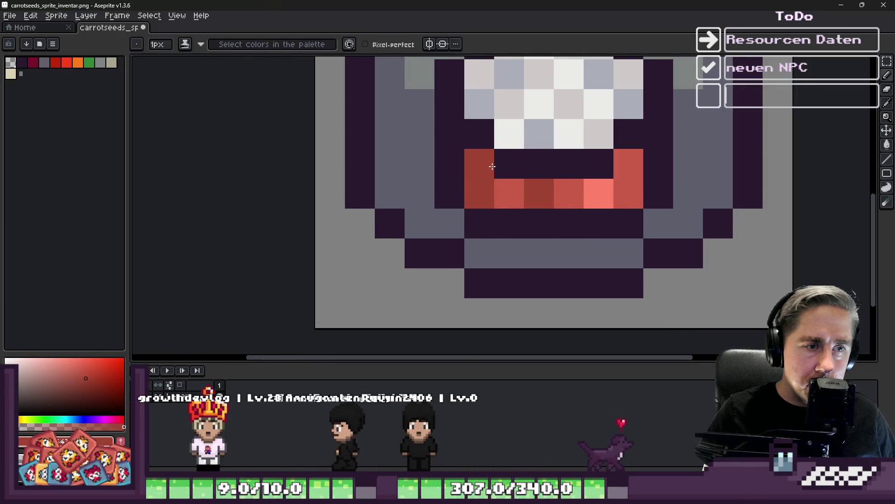
{"action": "scroll", "coordinate": [542, 186], "scroll_direction": "down", "scroll_amount": 8}
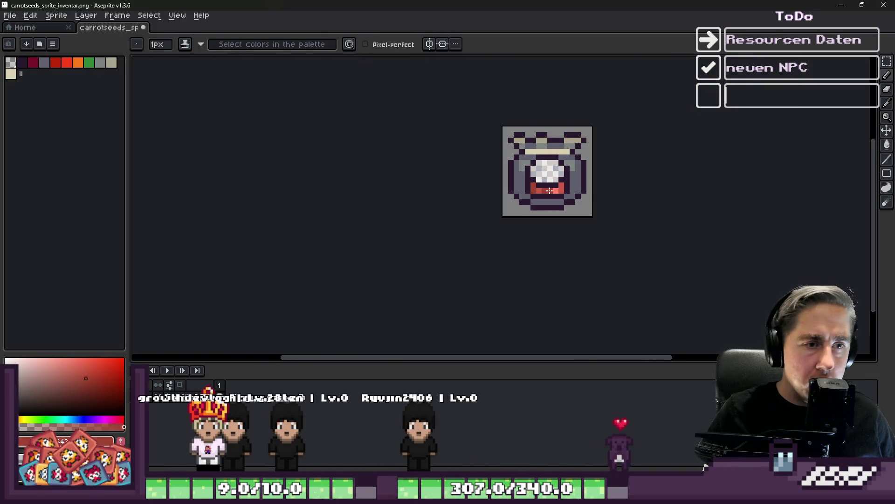
{"action": "scroll", "coordinate": [548, 217], "scroll_direction": "up", "scroll_amount": 6}
{"action": "scroll", "coordinate": [531, 205], "scroll_direction": "down", "scroll_amount": 6}
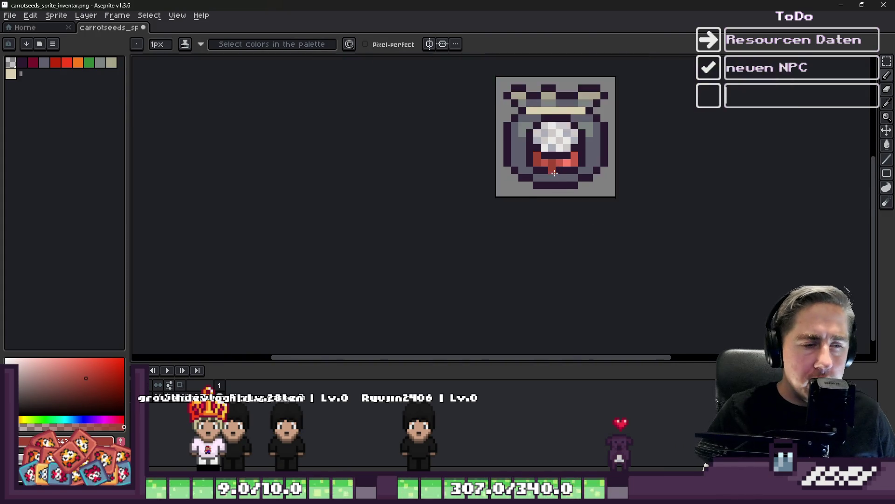
{"action": "scroll", "coordinate": [526, 202], "scroll_direction": "up", "scroll_amount": 4}
- Fill the bag's lower band with red pixels
{"action": "left_click", "coordinate": [567, 176], "text": "alt"}
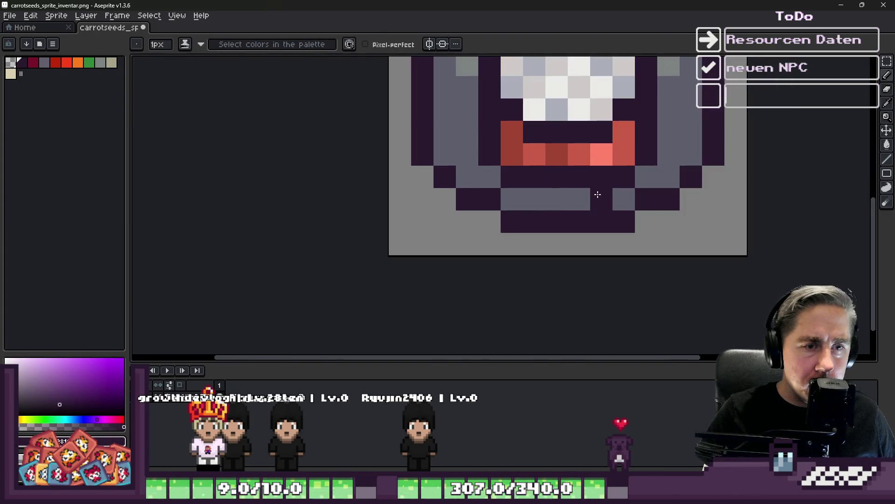
{"action": "left_click", "coordinate": [557, 154], "text": "alt"}
{"action": "left_click", "coordinate": [564, 183]}
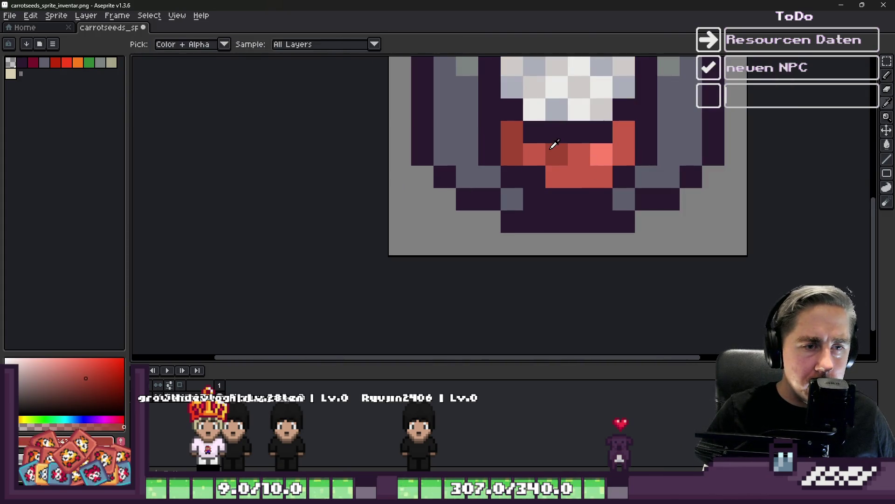
{"action": "left_click", "coordinate": [557, 171]}
{"action": "left_click", "coordinate": [536, 178]}
{"action": "scroll", "coordinate": [555, 224], "scroll_direction": "down", "scroll_amount": 4}
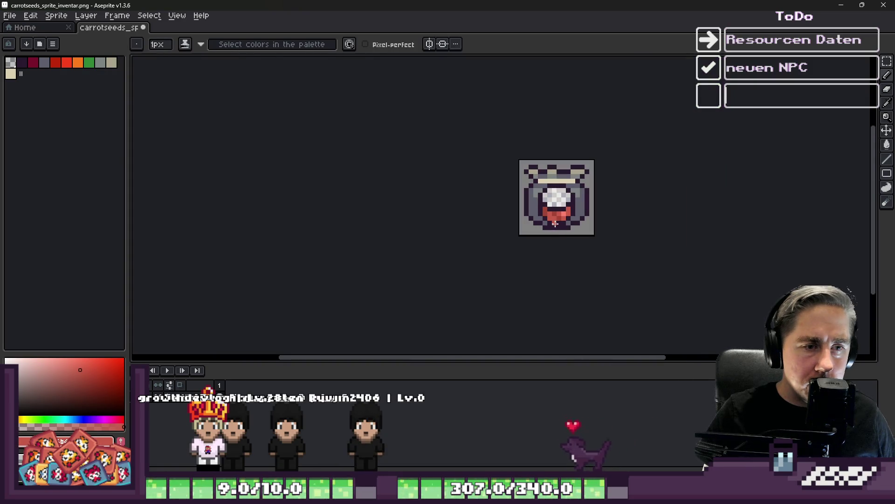
{"action": "scroll", "coordinate": [542, 267], "scroll_direction": "down", "scroll_amount": 1}
{"action": "scroll", "coordinate": [536, 195], "scroll_direction": "up", "scroll_amount": 1}
{"action": "scroll", "coordinate": [560, 218], "scroll_direction": "down", "scroll_amount": 1}
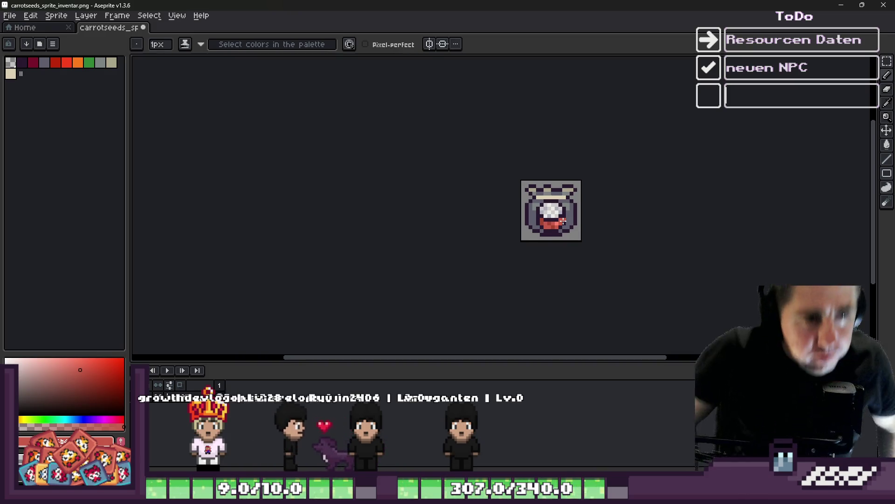
- Paint two edge pixels dark purple and pick the slate-grey colour
{"action": "key", "text": "v"}
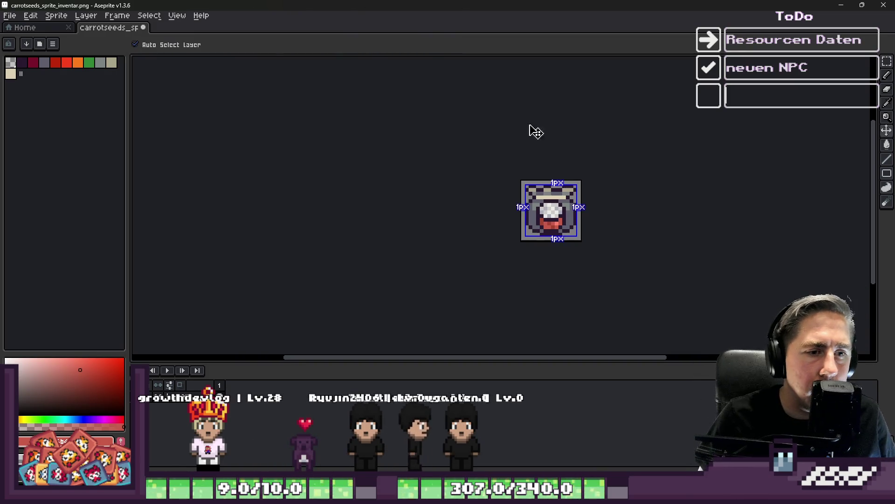
{"action": "scroll", "coordinate": [537, 189], "scroll_direction": "up", "scroll_amount": 4}
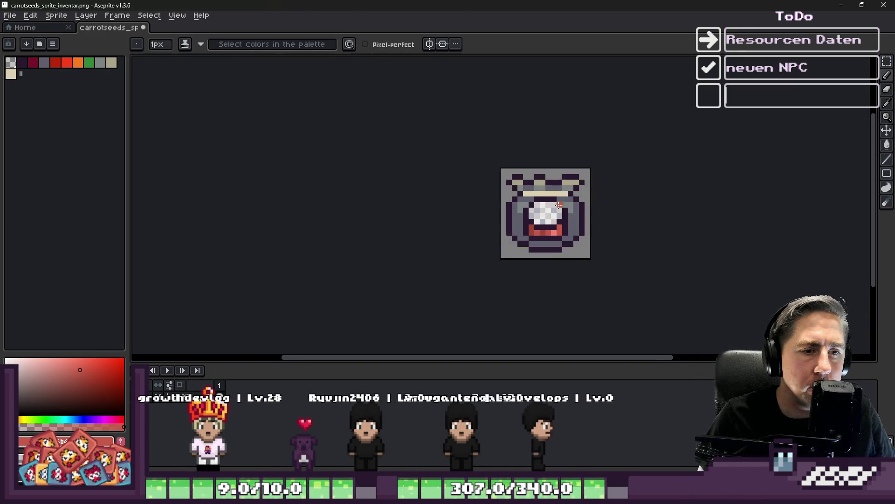
{"action": "scroll", "coordinate": [475, 224], "scroll_direction": "down", "scroll_amount": 2}
{"action": "scroll", "coordinate": [496, 258], "scroll_direction": "up", "scroll_amount": 2}
{"action": "key", "text": "i"}
{"action": "left_click", "coordinate": [493, 260]}
{"action": "mouse_move", "coordinate": [489, 247]}
{"action": "left_mouse_down"}
{"action": "mouse_move", "coordinate": [505, 248]}
{"action": "mouse_move", "coordinate": [456, 256]}
{"action": "left_mouse_up"}
{"action": "left_click", "coordinate": [614, 249], "text": "alt"}
{"action": "scroll", "coordinate": [455, 256], "scroll_direction": "down", "scroll_amount": 5}
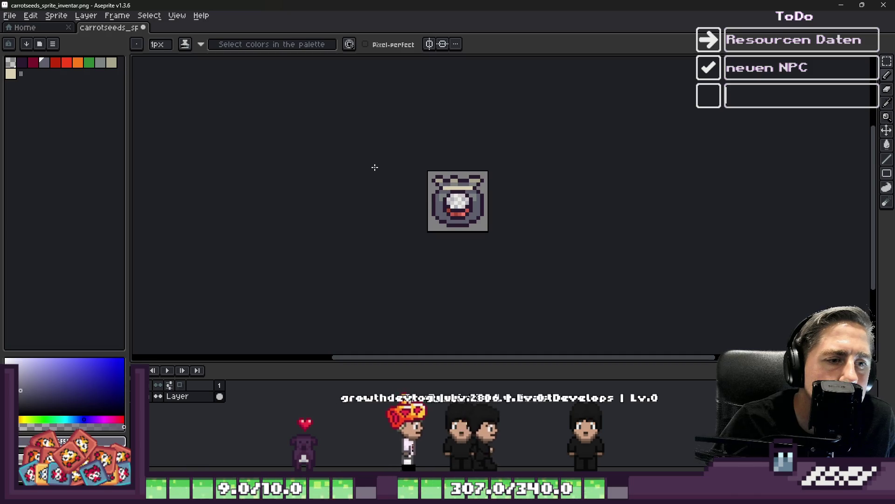
{"action": "scroll", "coordinate": [412, 178], "scroll_direction": "up", "scroll_amount": 4}
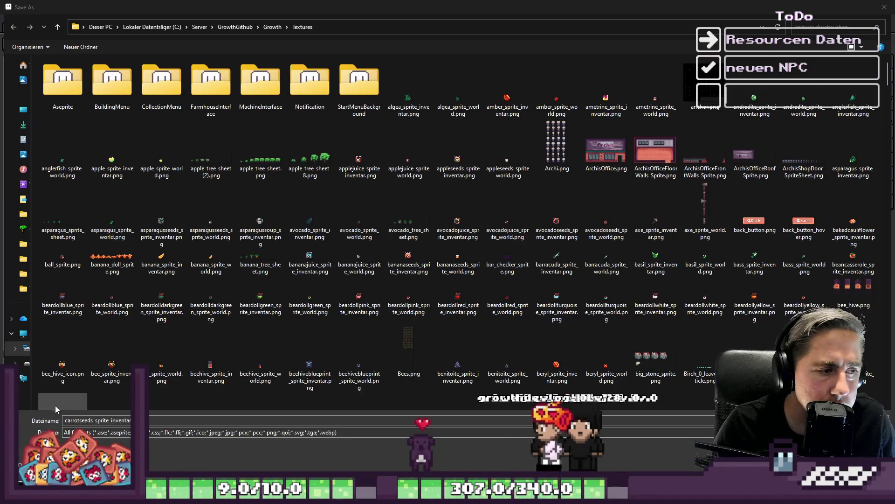
- Save the icon as riceeeds_sprite_inventar.png, replacing 'carrots' in the name with 'r'
{"action": "left_click_drag", "start_coordinate": [65, 420], "coordinate": [82, 421]}
{"action": "type", "text": "r"}
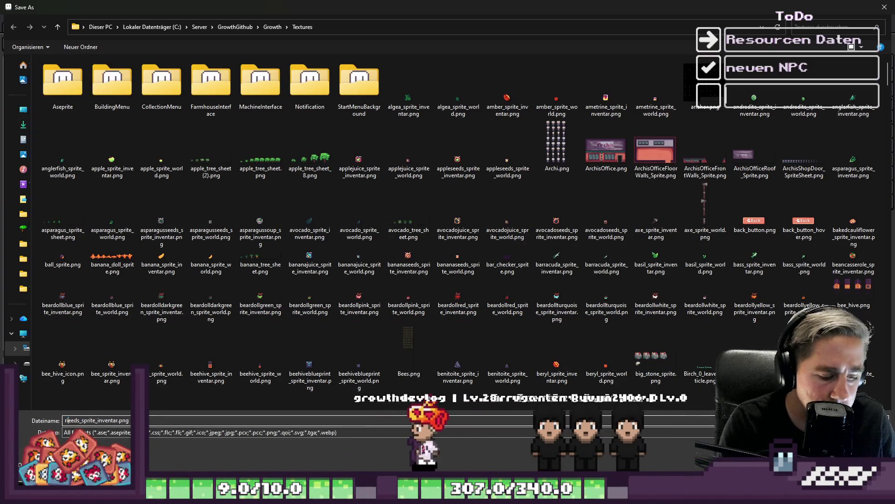
{"action": "key", "text": "Return"}
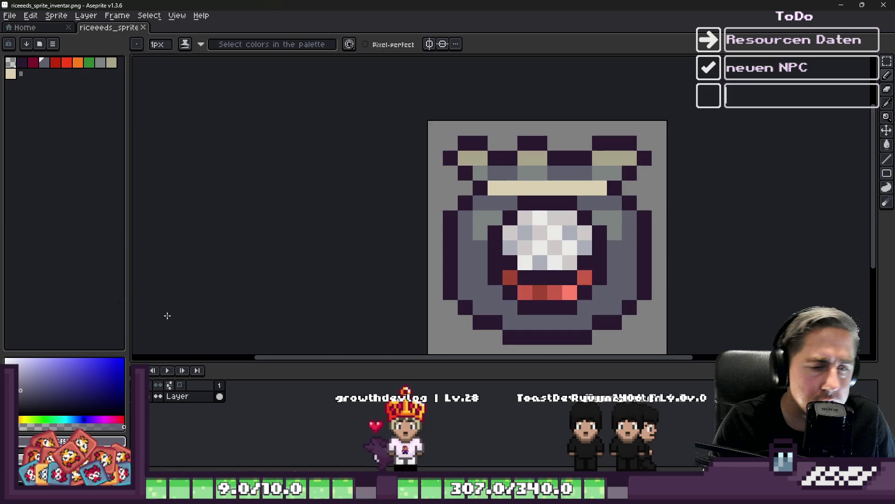
{"action": "scroll", "coordinate": [490, 234], "scroll_direction": "down", "scroll_amount": 1}
{"action": "key", "text": "ctrl+v"}
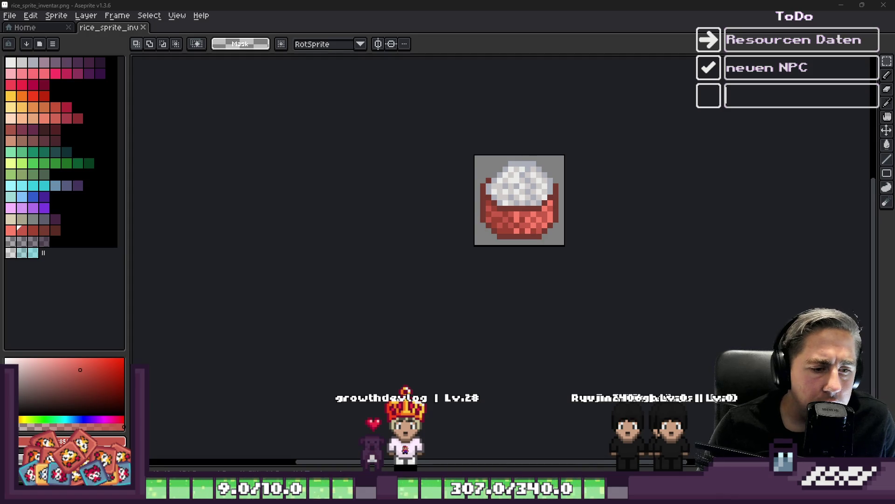
- Switch from Aseprite back to the Godot editor window
{"action": "mouse_move", "coordinate": [542, 494]}
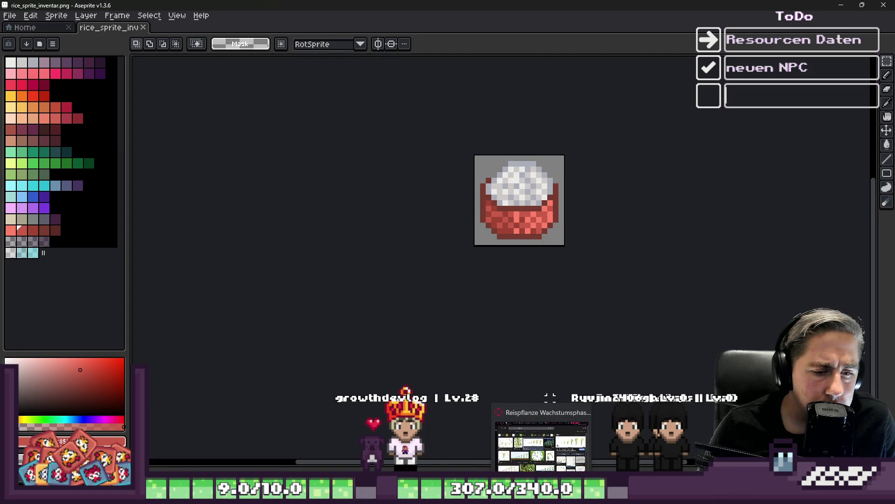
{"action": "left_click", "coordinate": [598, 494]}
{"action": "mouse_move", "coordinate": [553, 439]}
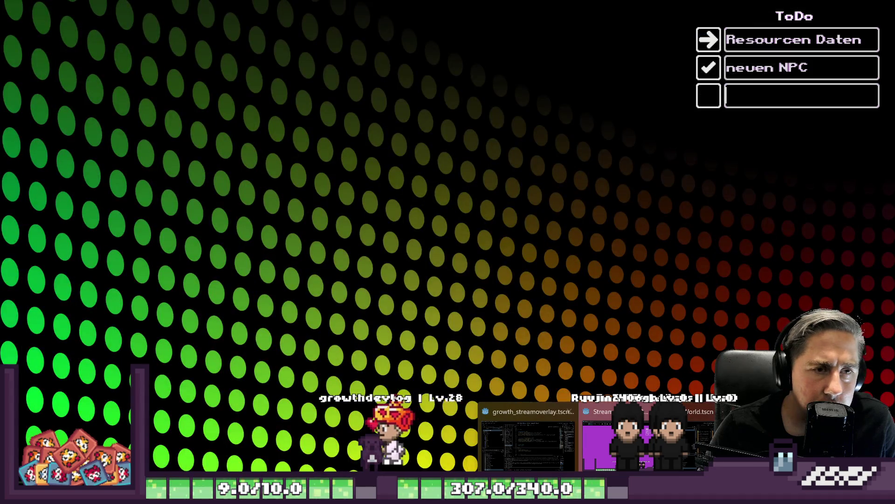
{"action": "left_click", "coordinate": [534, 432]}
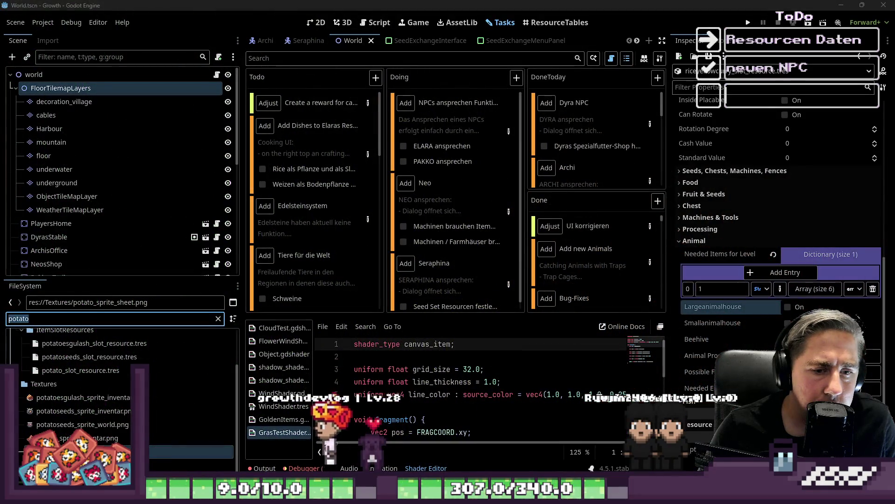
- Create a new SlotData resource, edit its Item Name, and open potatoseeds_slot_resource.tres
{"action": "left_click", "coordinate": [678, 53]}
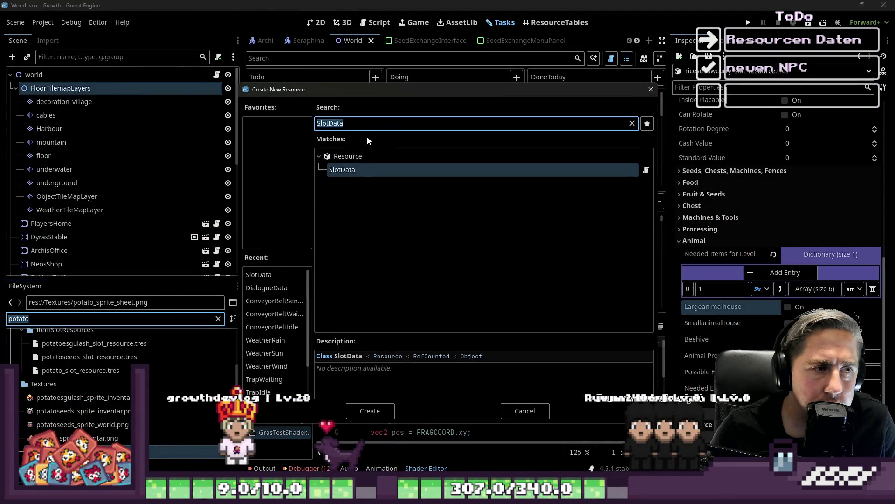
{"action": "double_click", "coordinate": [361, 173]}
{"action": "left_click", "coordinate": [800, 142]}
{"action": "type", "text": "Rice Seeds"}
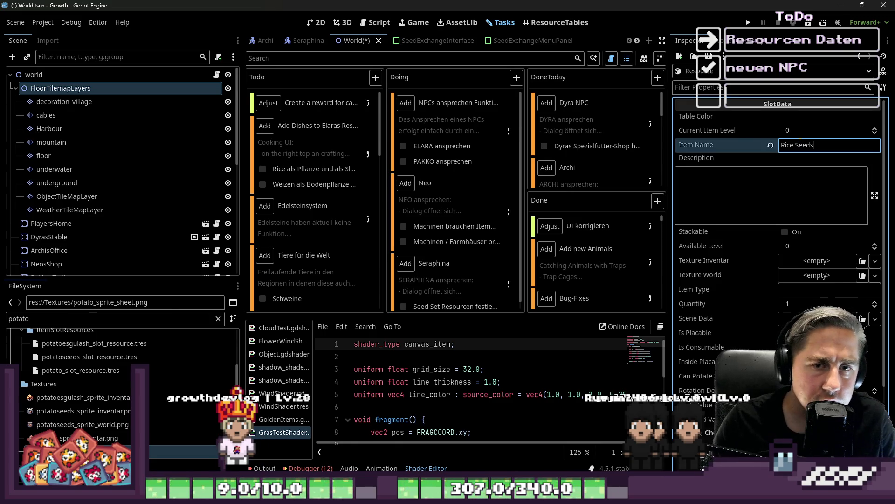
{"action": "double_click", "coordinate": [89, 356]}
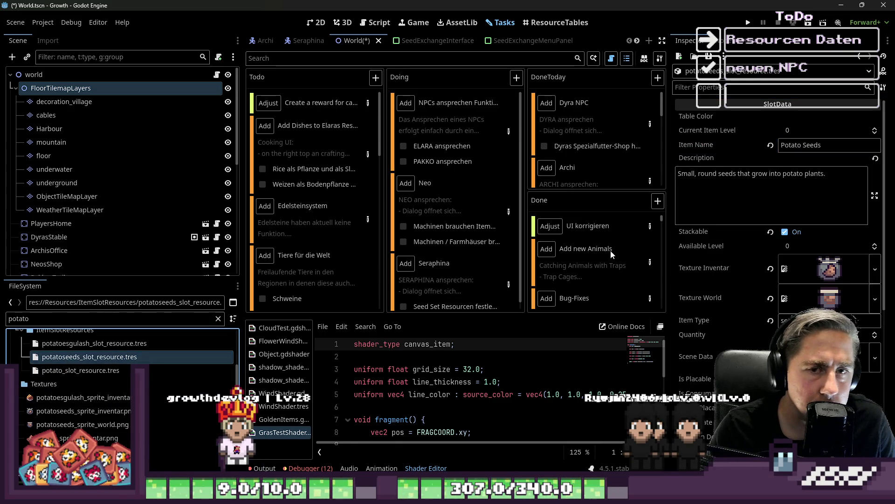
{"action": "scroll", "coordinate": [720, 182], "scroll_direction": "down", "scroll_amount": 4}
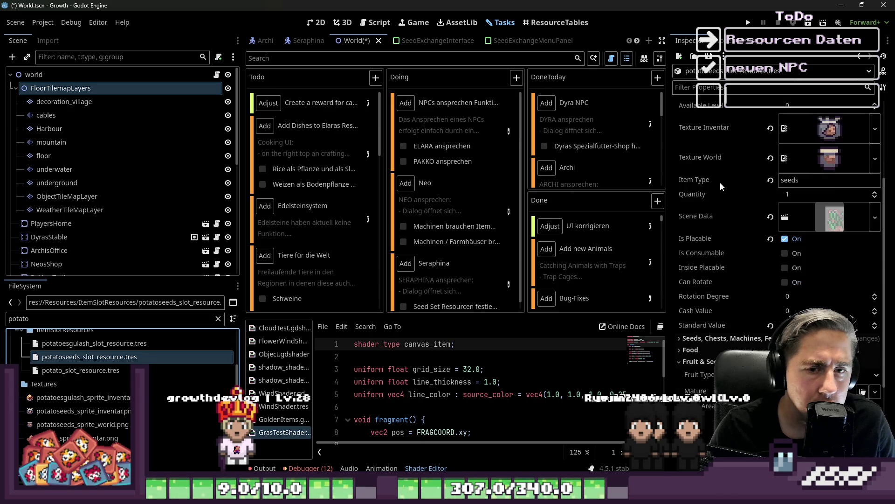
- Review the Potato Seeds properties, collapse Fruit & Seeds, and create another SlotData resource
{"action": "scroll", "coordinate": [720, 182], "scroll_direction": "up", "scroll_amount": 4}
{"action": "scroll", "coordinate": [715, 188], "scroll_direction": "down", "scroll_amount": 2}
{"action": "scroll", "coordinate": [717, 188], "scroll_direction": "up", "scroll_amount": 2}
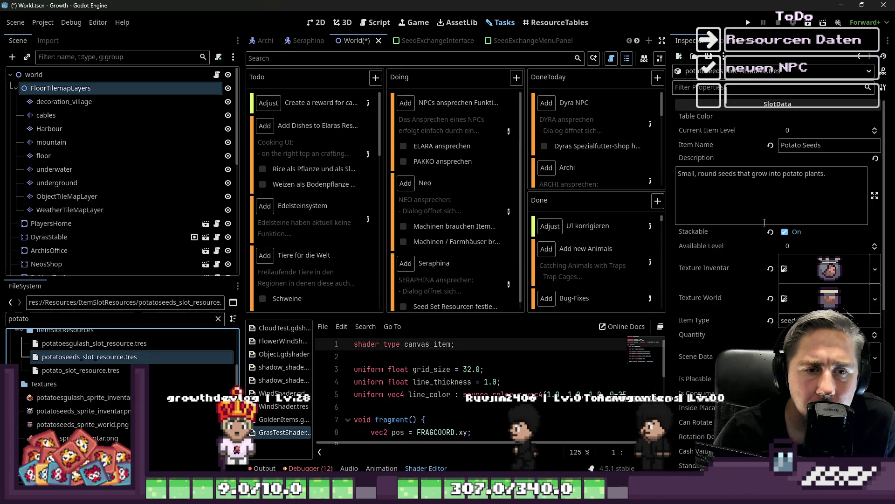
{"action": "scroll", "coordinate": [776, 231], "scroll_direction": "down", "scroll_amount": 3}
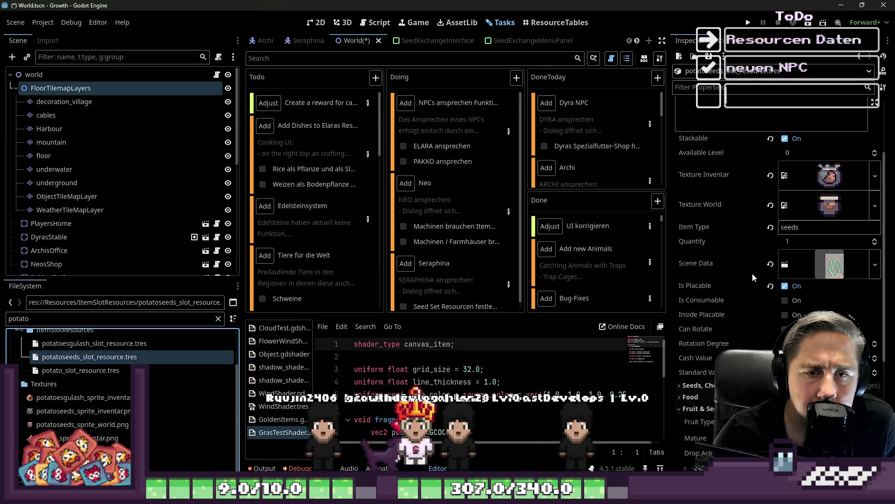
{"action": "scroll", "coordinate": [799, 287], "scroll_direction": "down", "scroll_amount": 6}
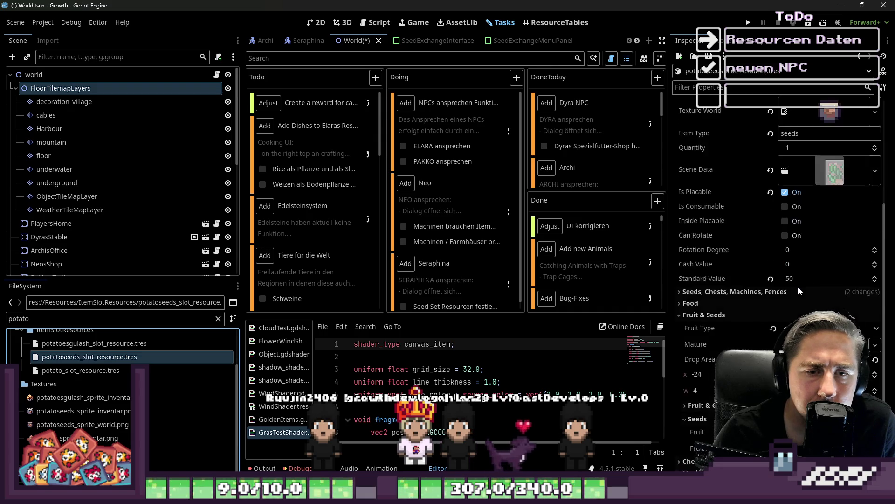
{"action": "left_click", "coordinate": [745, 223]}
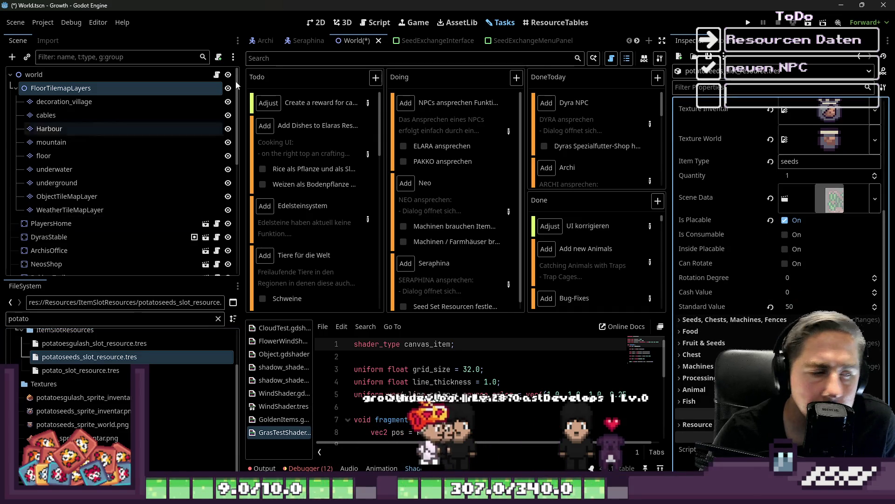
{"action": "left_click", "coordinate": [679, 56]}
{"action": "double_click", "coordinate": [362, 166]}
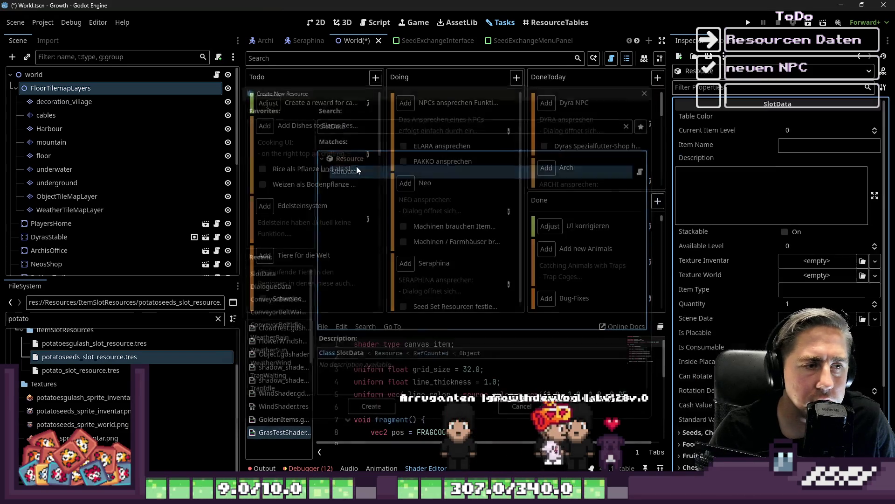
- Set the new resource's Item Name to 'Rice Seeds'
{"action": "left_click", "coordinate": [809, 145]}
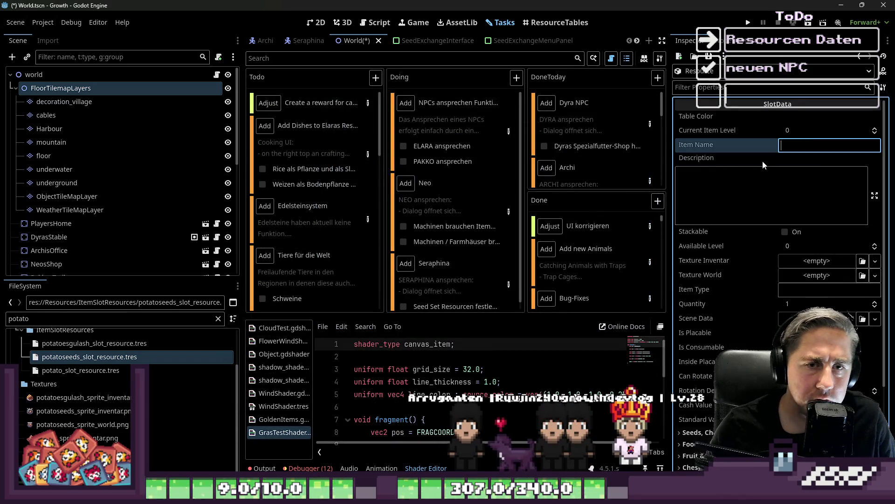
{"action": "type", "text": "Ruc"}
{"action": "key", "text": "BackSpace"}
{"action": "key", "text": "BackSpace"}
{"action": "type", "text": "ic"}
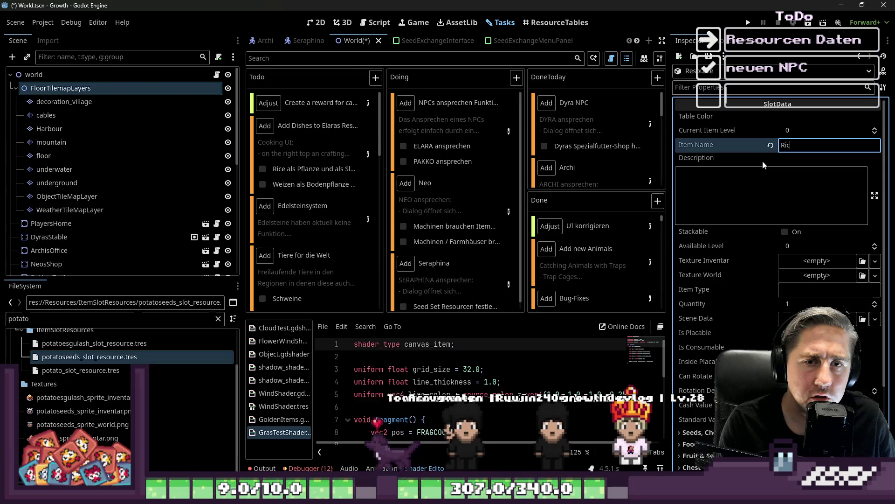
{"action": "type", "text": "e Seeds"}
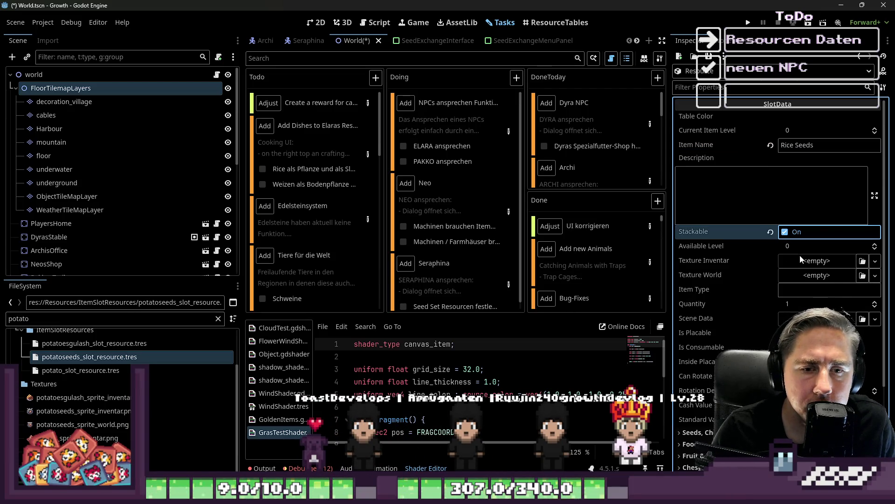
- Filter the files and rename riceeeds_sprite_inventar.png to riceseeds_sprite_inventar.png
{"action": "double_click", "coordinate": [27, 318]}
{"action": "type", "text": "riu"}
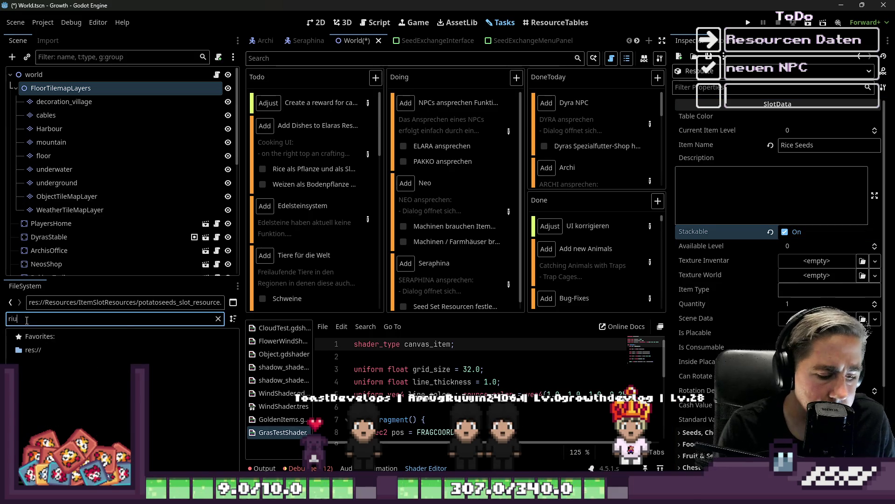
{"action": "type", "text": "c"}
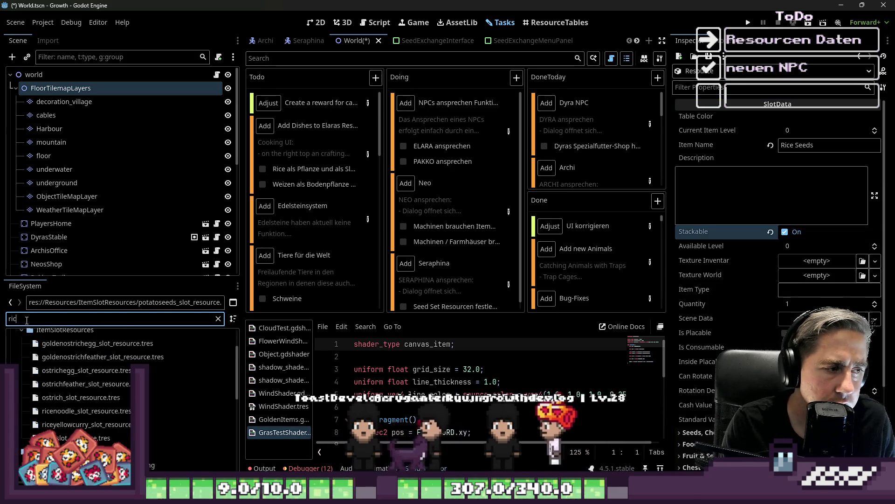
{"action": "type", "text": "ess"}
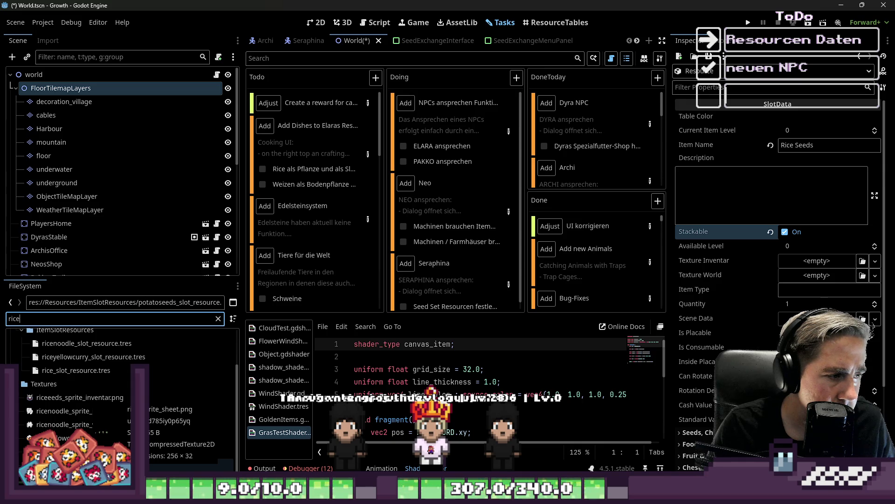
{"action": "left_click", "coordinate": [50, 399]}
{"action": "key", "text": "F2"}
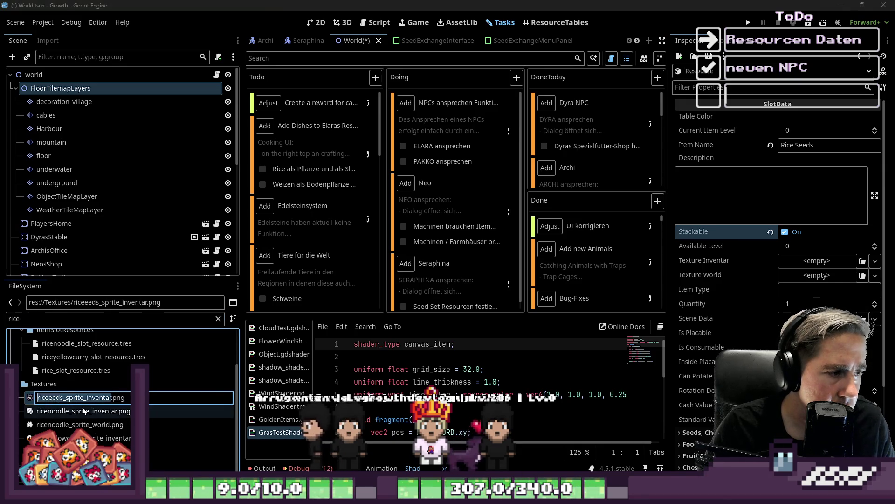
{"action": "type", "text": "es"}
{"action": "key", "text": "Return"}
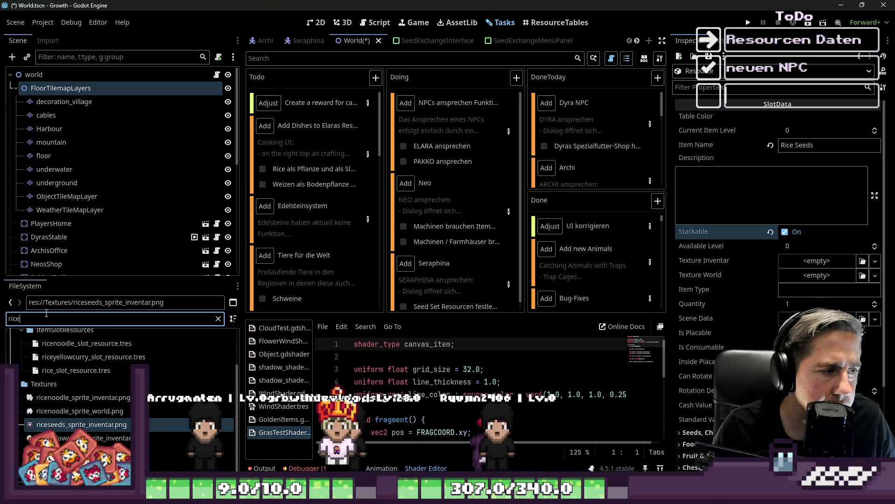
{"action": "type", "text": "s"}
{"action": "left_click", "coordinate": [49, 379]}
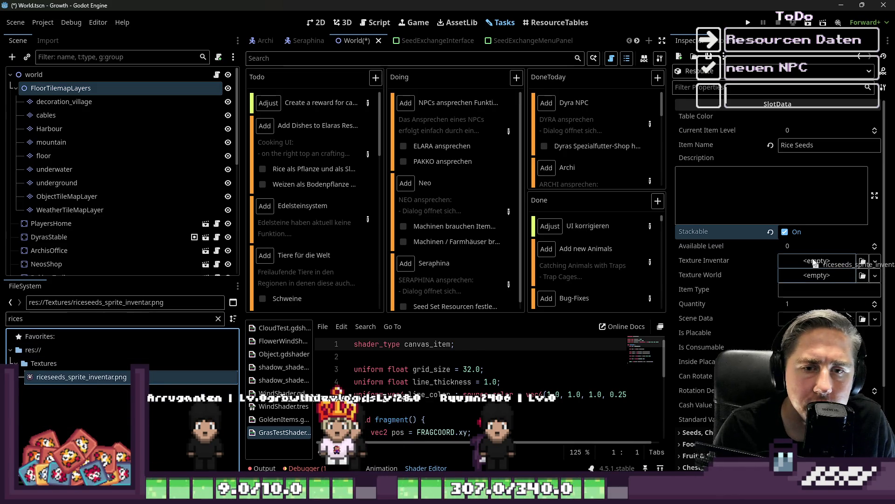
- Assign the riceseeds sprite as Texture Inventar, set Item Type to seeds, and select Groundplant.tscn
{"action": "left_click_drag", "start_coordinate": [813, 262], "coordinate": [813, 264]}
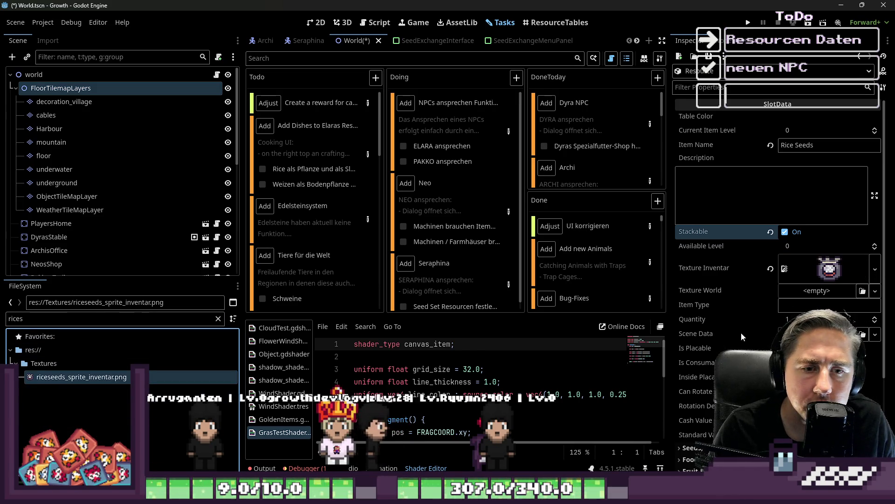
{"action": "left_click", "coordinate": [802, 303]}
{"action": "type", "text": "seeds"}
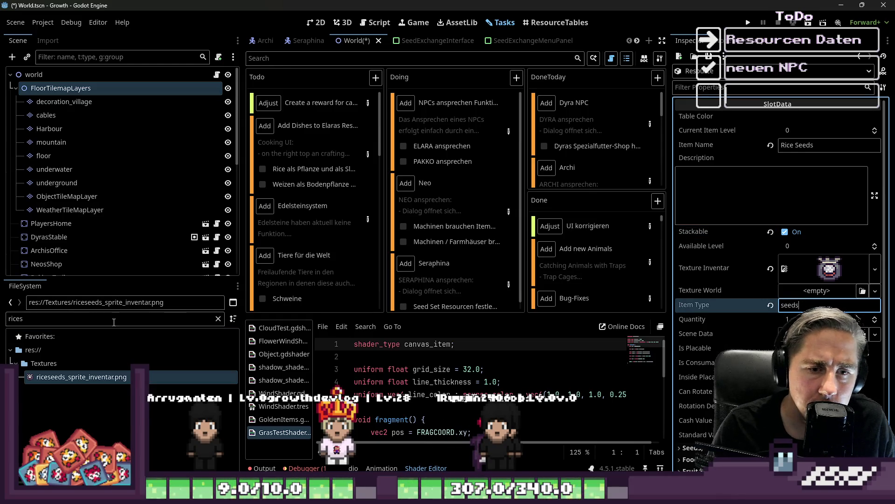
{"action": "left_click", "coordinate": [107, 317]}
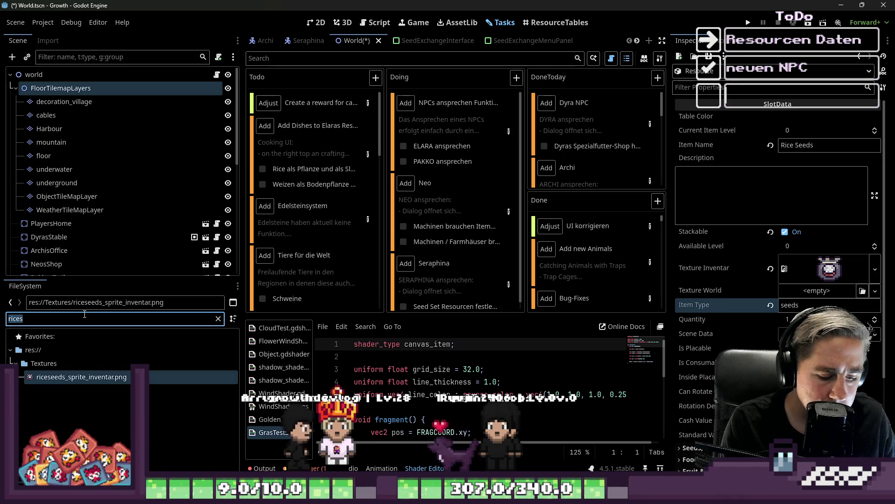
{"action": "type", "text": "ground"}
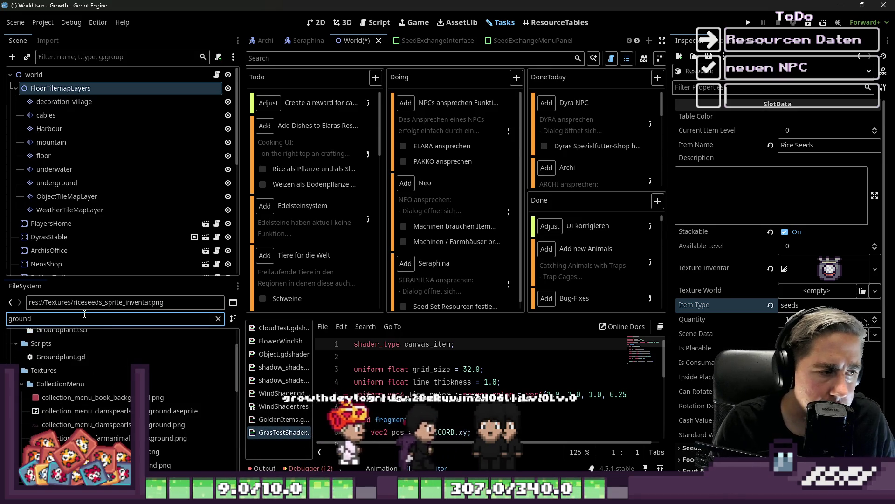
{"action": "type", "text": "pla"}
{"action": "left_click", "coordinate": [44, 376]}
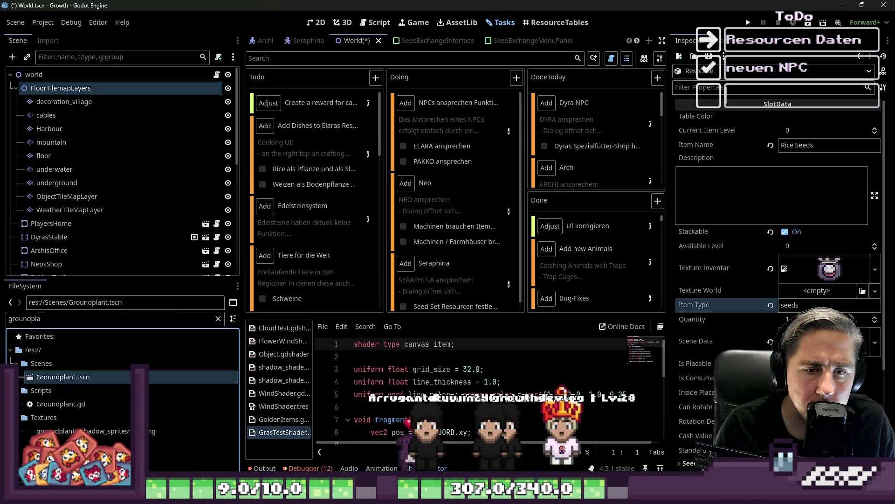
- Save the Rice Seeds resource as a file
{"action": "scroll", "coordinate": [765, 321], "scroll_direction": "down", "scroll_amount": 3}
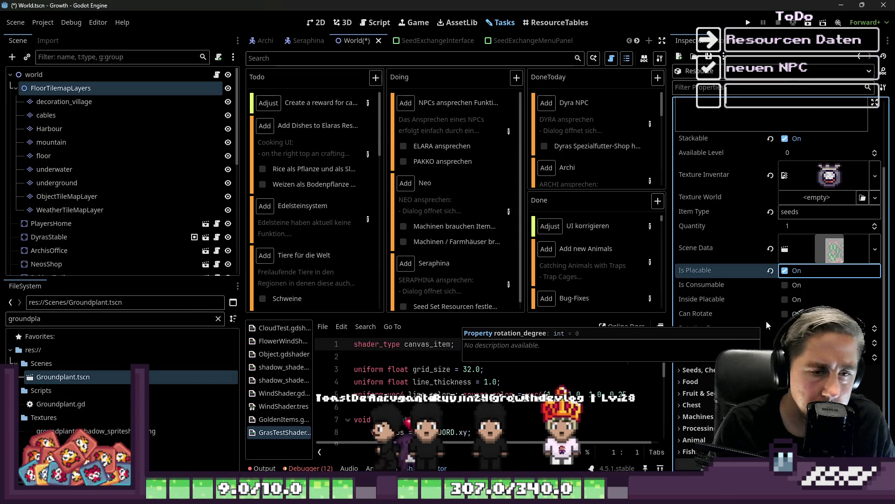
{"action": "scroll", "coordinate": [746, 322], "scroll_direction": "up", "scroll_amount": 2}
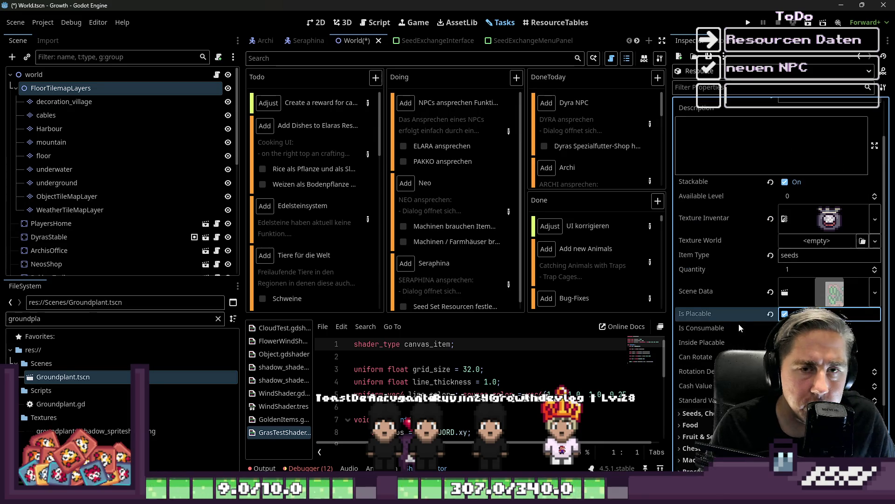
{"action": "scroll", "coordinate": [748, 196], "scroll_direction": "up", "scroll_amount": 2}
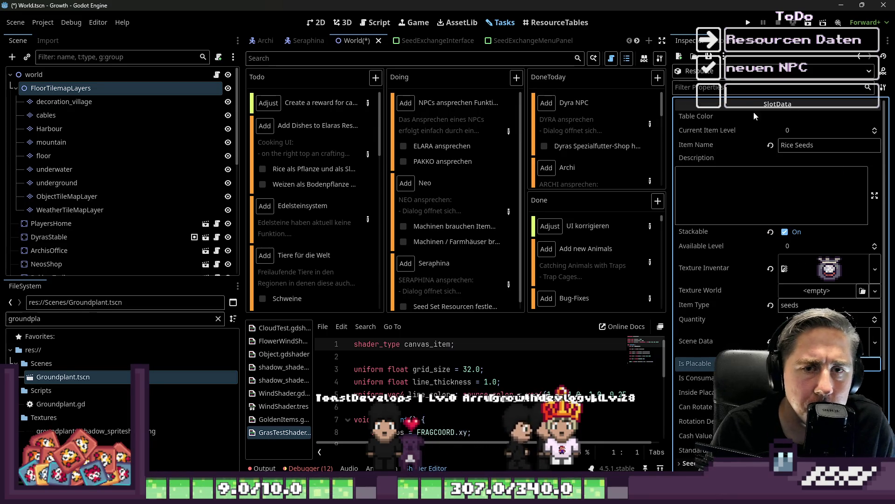
{"action": "left_click", "coordinate": [709, 89]}
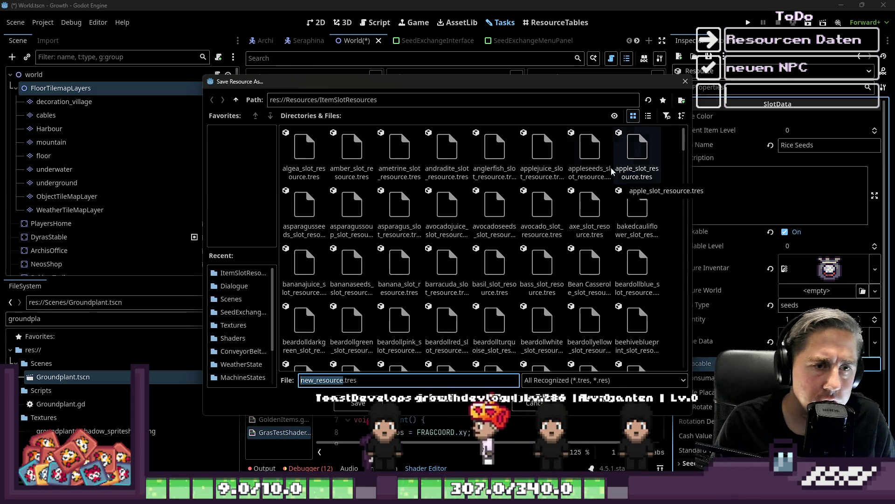
- Save the Rice Seeds resource as riceseeds_slot_resource.tres in the ItemSlotResources folder
{"action": "left_click", "coordinate": [590, 151]}
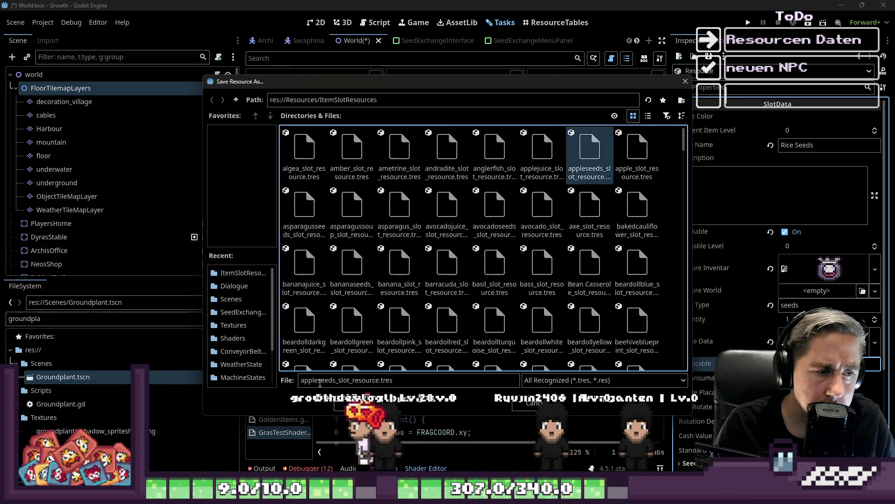
{"action": "left_click_drag", "start_coordinate": [301, 380], "coordinate": [318, 380]}
{"action": "type", "text": "ce"}
{"action": "key", "text": "Return"}
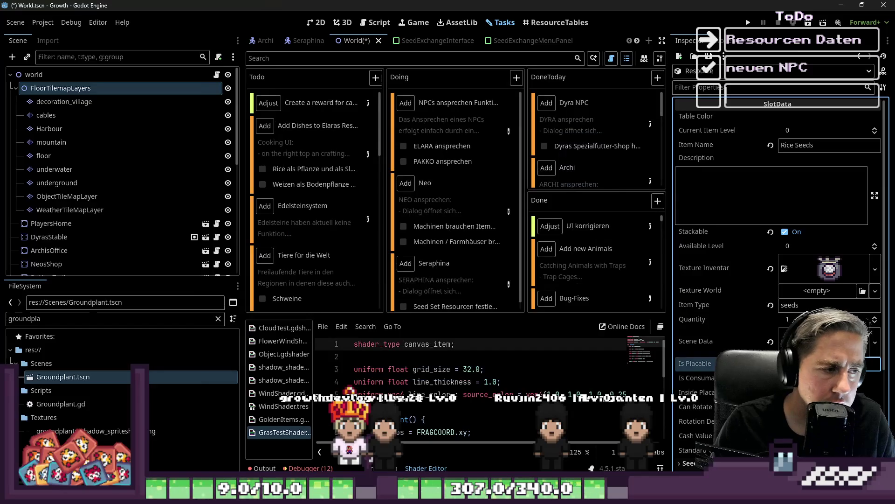
{"action": "key", "text": "ctrl+a"}
- Filter project files by 'seeds' and open asparagusseeds_slot_resource.tres for comparison
{"action": "type", "text": "seeds"}
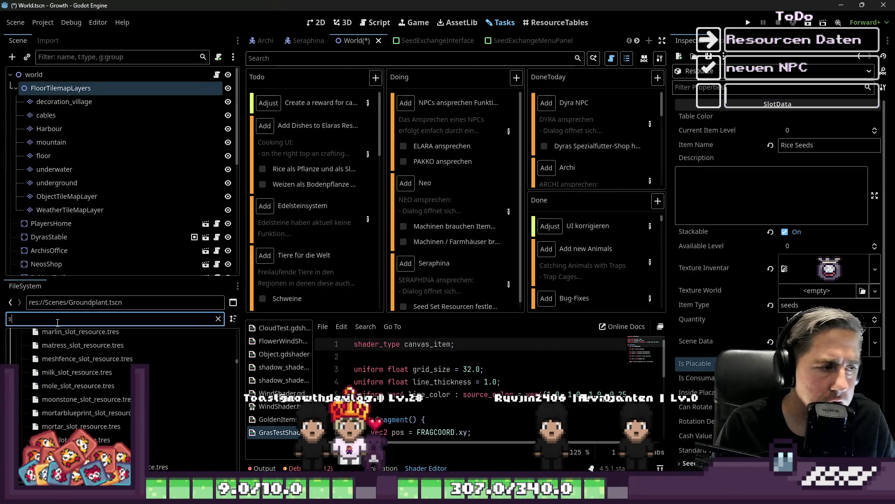
{"action": "scroll", "coordinate": [80, 393], "scroll_direction": "down", "scroll_amount": 10}
{"action": "left_click", "coordinate": [80, 384]}
{"action": "scroll", "coordinate": [84, 393], "scroll_direction": "up", "scroll_amount": 10}
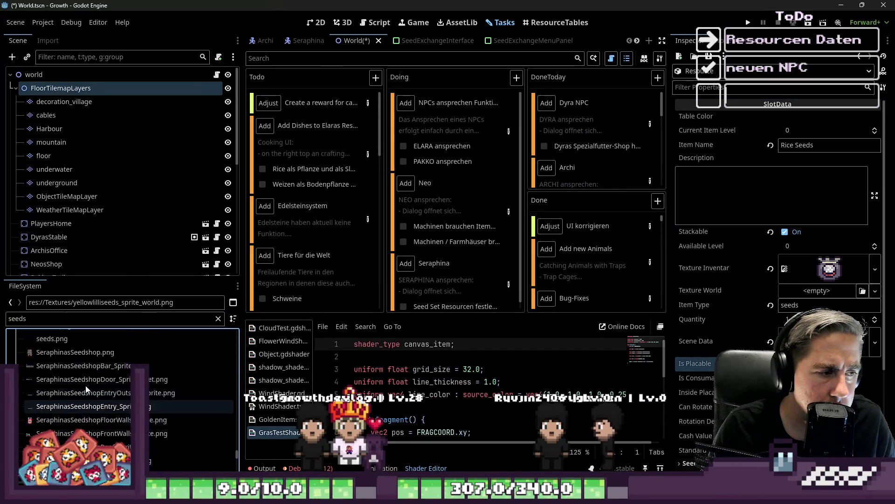
{"action": "scroll", "coordinate": [186, 364], "scroll_direction": "up", "scroll_amount": 15}
{"action": "left_click", "coordinate": [110, 400]}
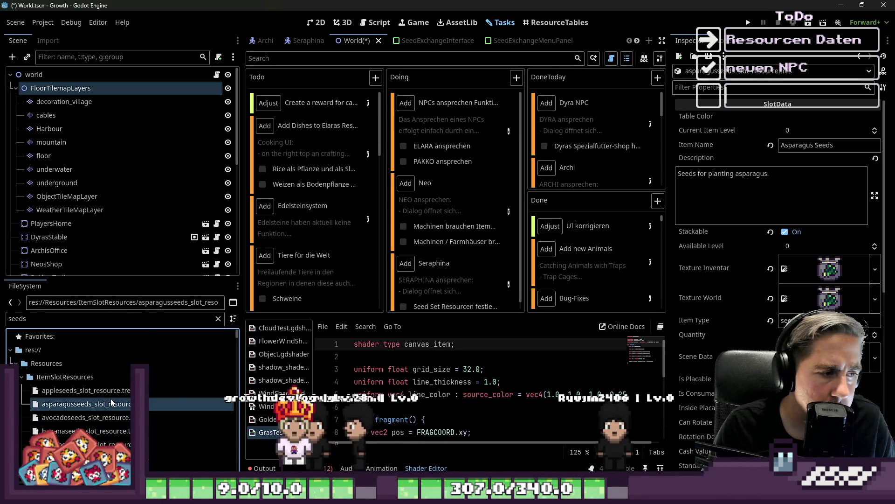
- Review the Asparagus Seeds' Fruit & Seeds and Seeds, Chests, Machines, Fences settings
{"action": "scroll", "coordinate": [750, 251], "scroll_direction": "down", "scroll_amount": 6}
{"action": "scroll", "coordinate": [752, 261], "scroll_direction": "down", "scroll_amount": 1}
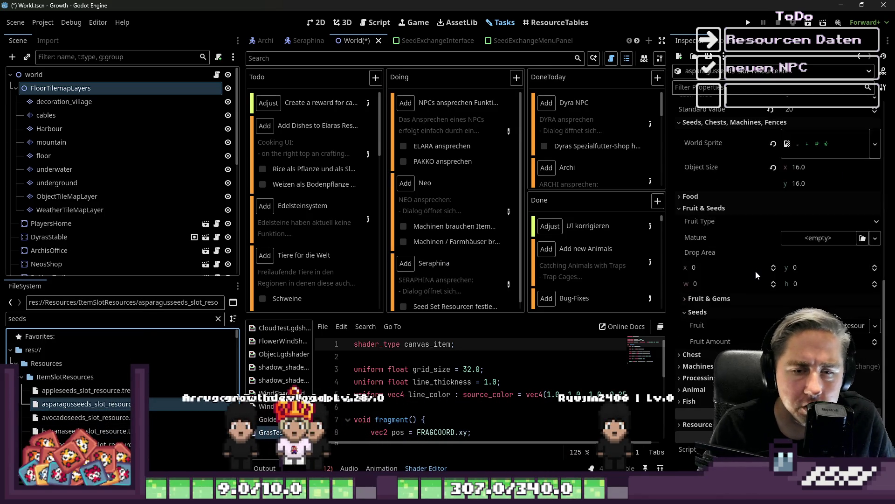
{"action": "scroll", "coordinate": [746, 309], "scroll_direction": "up", "scroll_amount": 1}
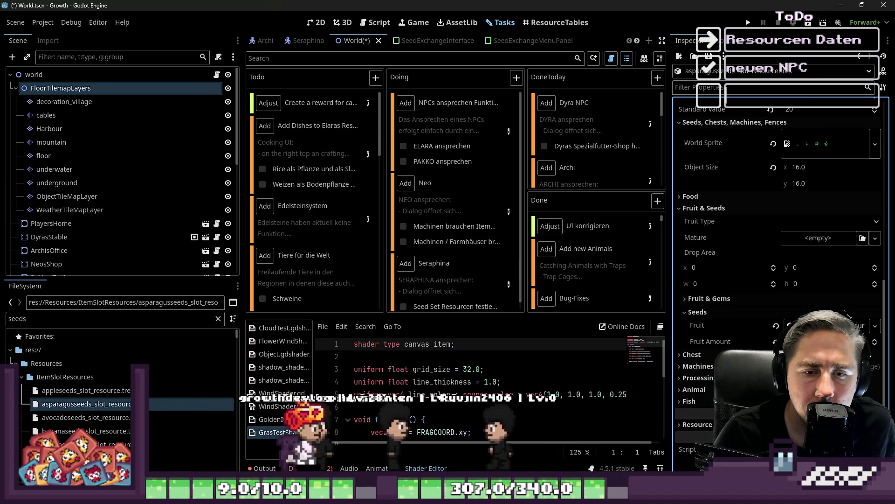
{"action": "scroll", "coordinate": [764, 257], "scroll_direction": "down", "scroll_amount": 1}
{"action": "left_click", "coordinate": [718, 209]}
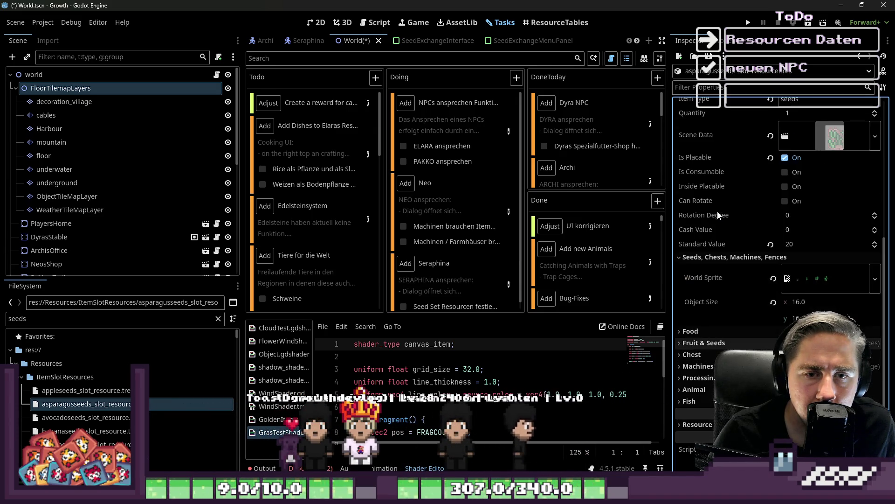
{"action": "left_click", "coordinate": [724, 257]}
{"action": "left_click", "coordinate": [734, 320]}
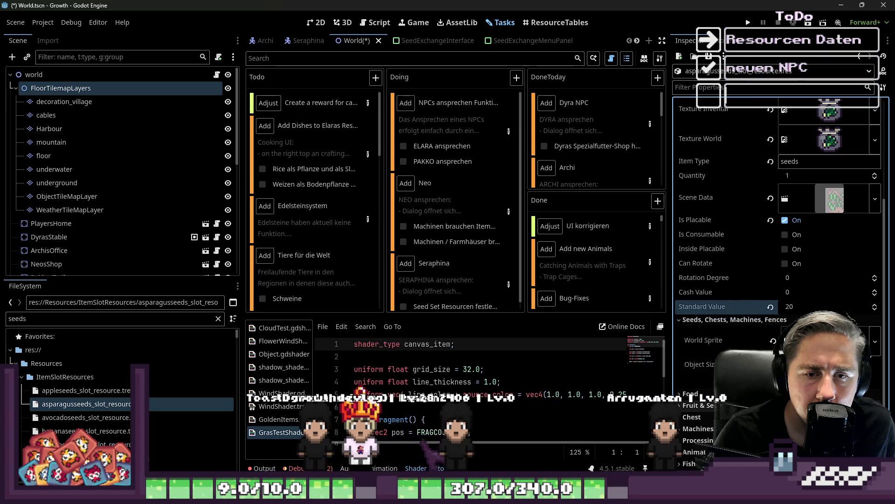
{"action": "left_click", "coordinate": [103, 320]}
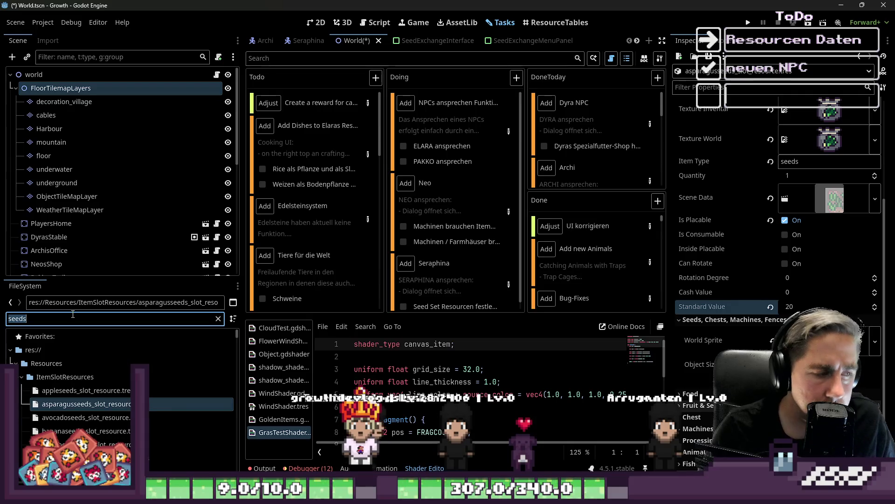
- Open riceseeds_slot_resource.tres and narrow the file filter to 'rice'
{"action": "type", "text": "ricesee"}
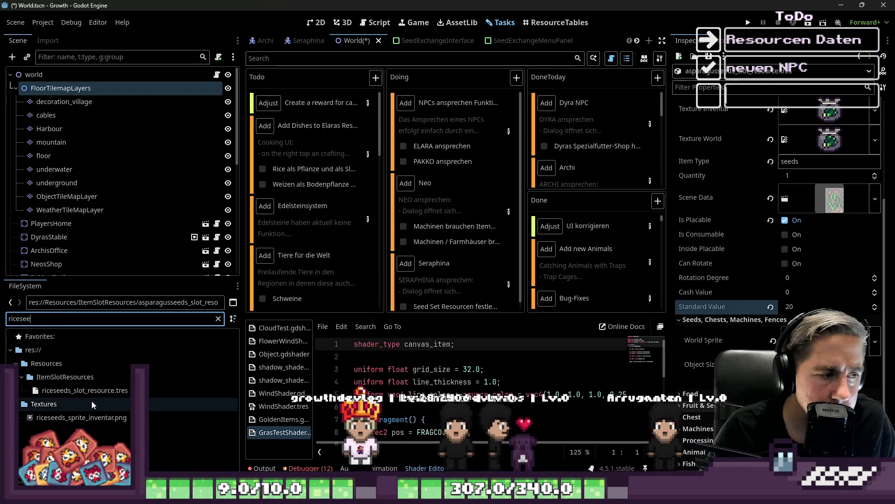
{"action": "left_click", "coordinate": [63, 390]}
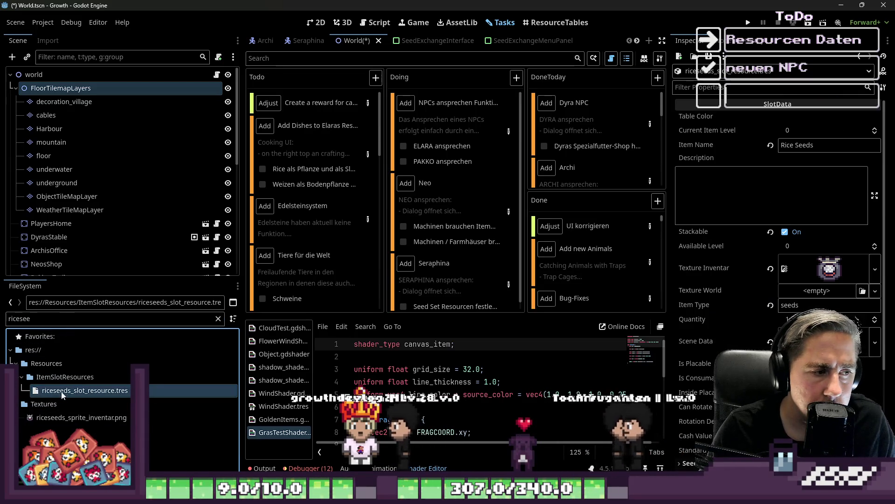
{"action": "left_click", "coordinate": [101, 319]}
{"action": "key", "text": "BackSpace"}
{"action": "key", "text": "BackSpace"}
{"action": "key", "text": "BackSpace"}
{"action": "scroll", "coordinate": [101, 332], "scroll_direction": "down", "scroll_amount": 3}
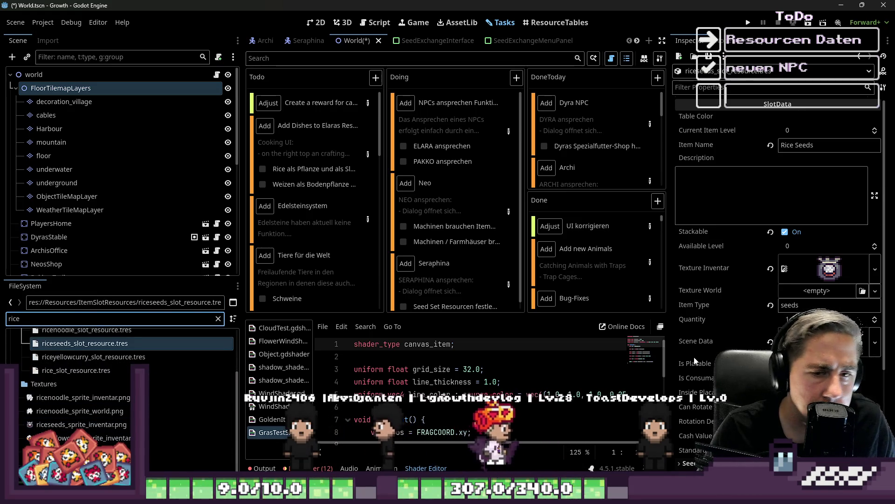
{"action": "scroll", "coordinate": [695, 360], "scroll_direction": "down", "scroll_amount": 3}
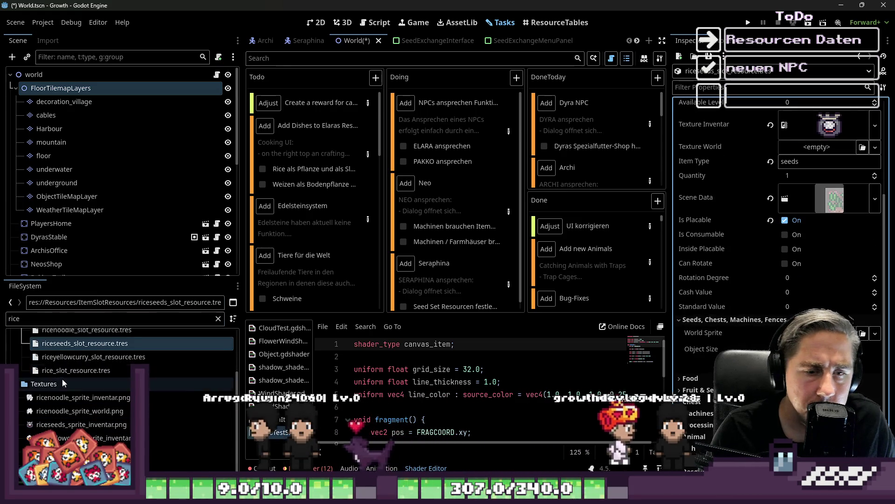
{"action": "left_click", "coordinate": [74, 465]}
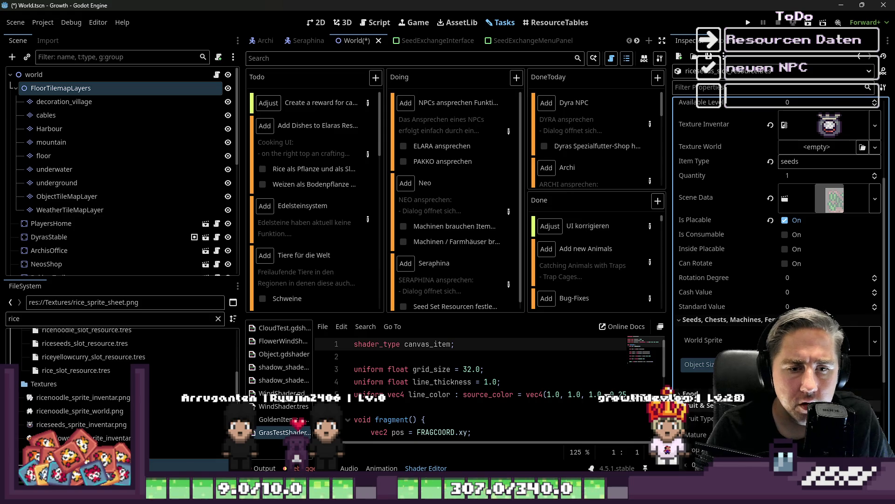
- Set Rice Seeds' Mature field to rice_slot_resource.tres and save the scene
{"action": "scroll", "coordinate": [779, 279], "scroll_direction": "down", "scroll_amount": 3}
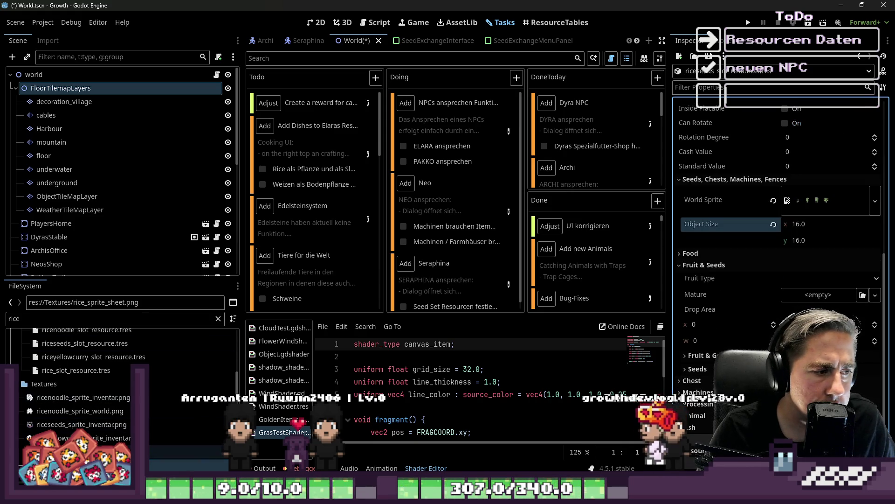
{"action": "scroll", "coordinate": [68, 402], "scroll_direction": "up", "scroll_amount": 2}
{"action": "left_click", "coordinate": [51, 409]}
{"action": "left_click_drag", "start_coordinate": [51, 408], "coordinate": [821, 295]}
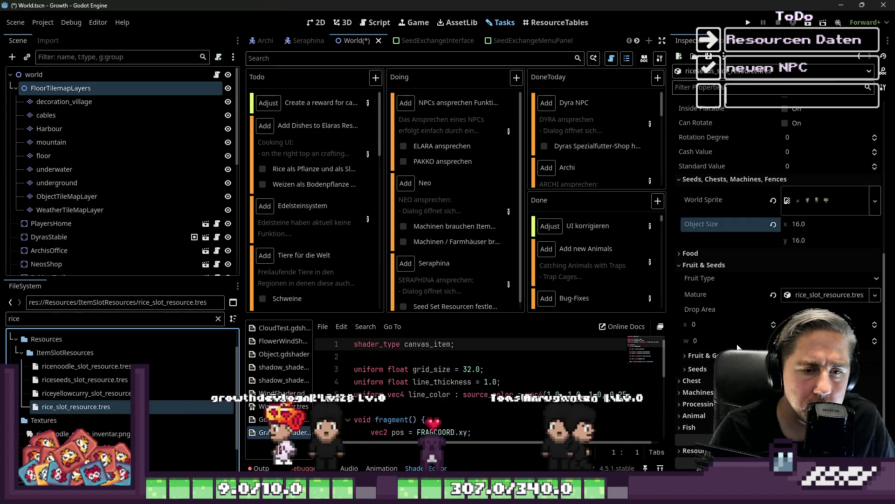
{"action": "key", "text": "ctrl+s"}
{"action": "double_click", "coordinate": [65, 322]}
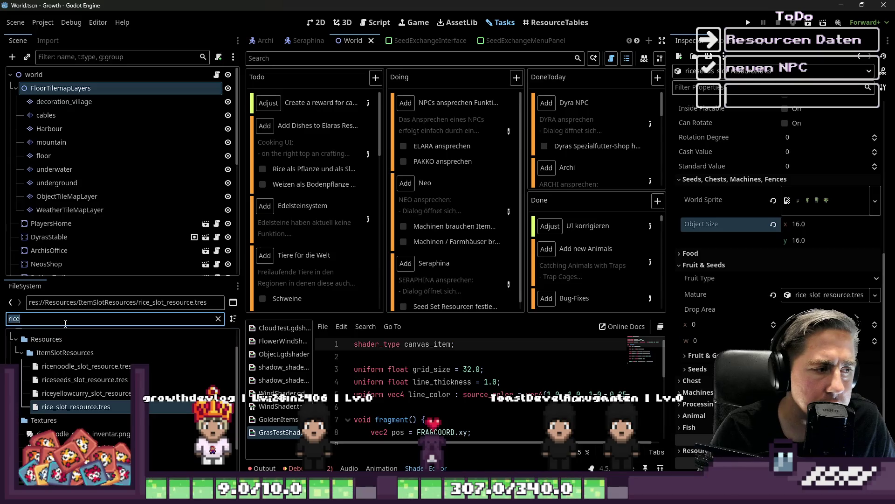
- Review Carrot Seeds' Fruit & Seeds settings, then filter for 'ric' and open the rice item resource
{"action": "type", "text": "carrot"}
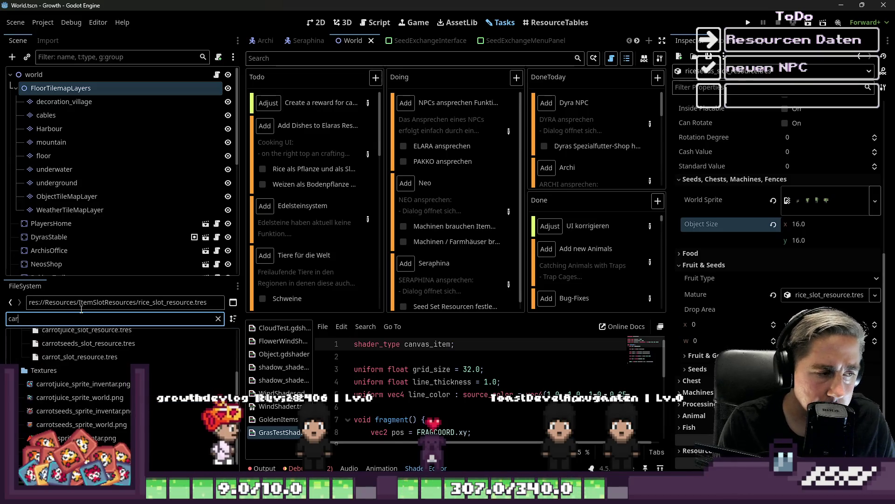
{"action": "left_click", "coordinate": [64, 414]}
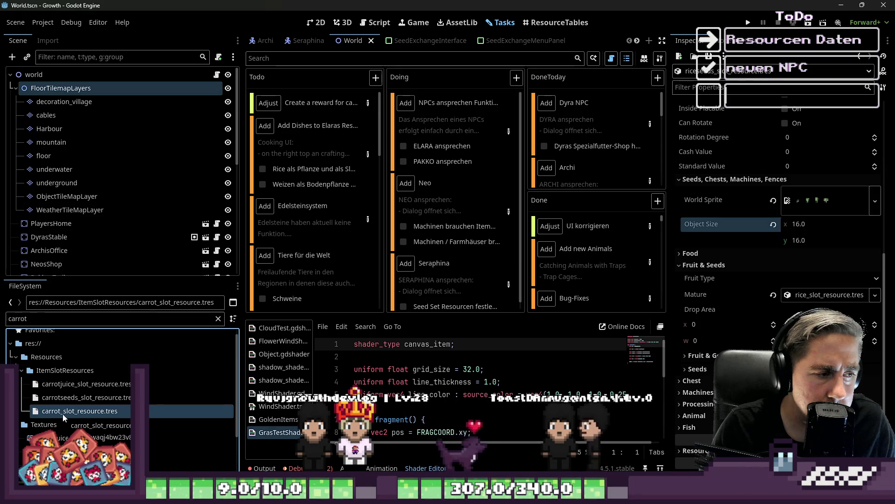
{"action": "left_click", "coordinate": [61, 397]}
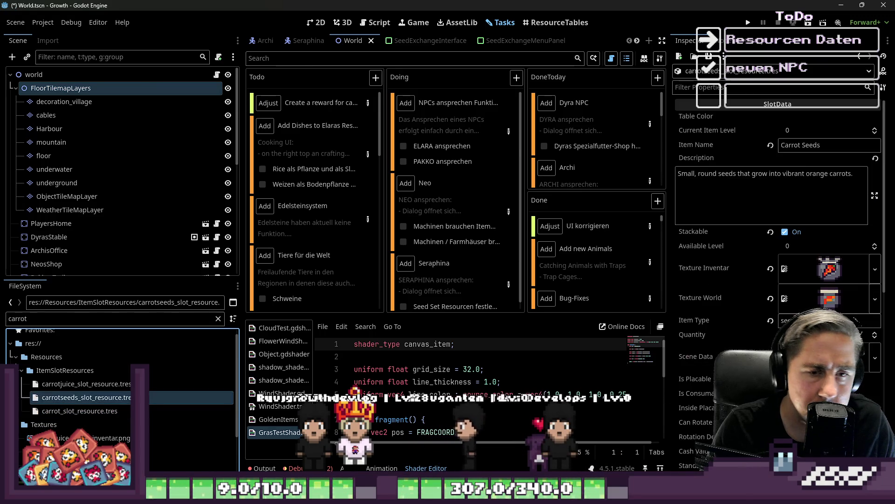
{"action": "scroll", "coordinate": [753, 339], "scroll_direction": "down", "scroll_amount": 5}
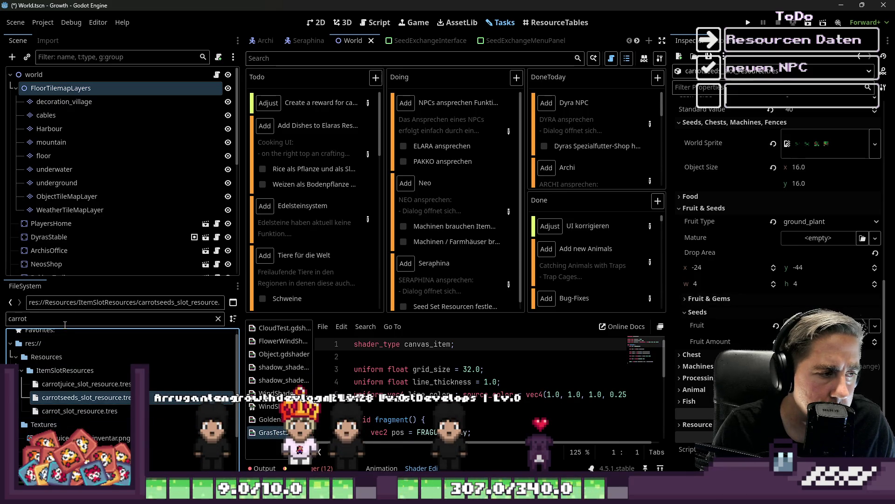
{"action": "type", "text": "ric"}
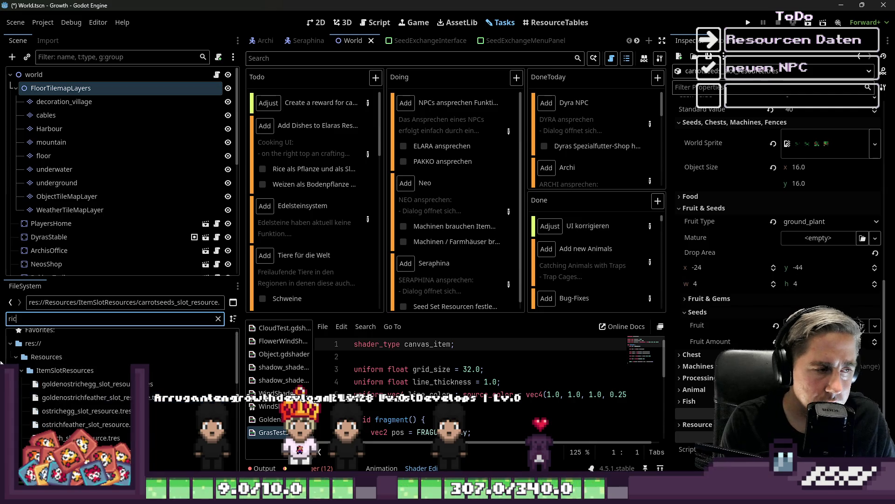
{"action": "left_click", "coordinate": [86, 411]}
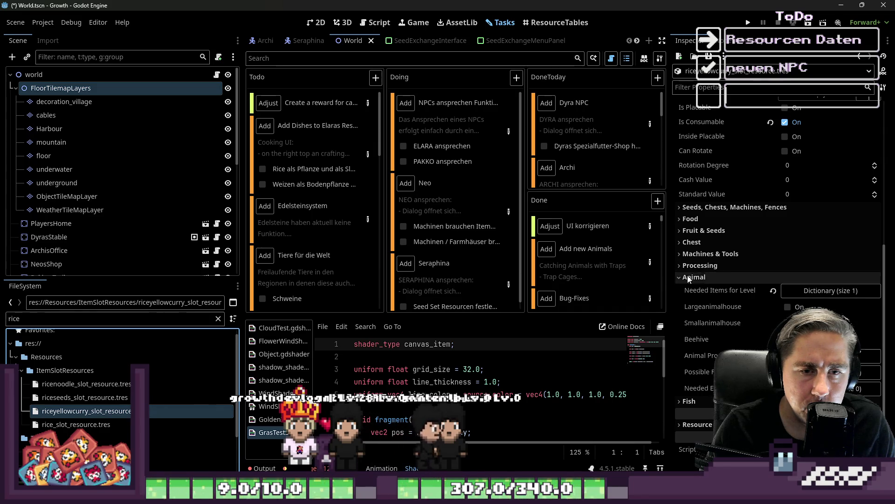
- Load res://Resources/ItemSlotResources into the ResourceTables editor as the resource folder
{"action": "left_click", "coordinate": [723, 208]}
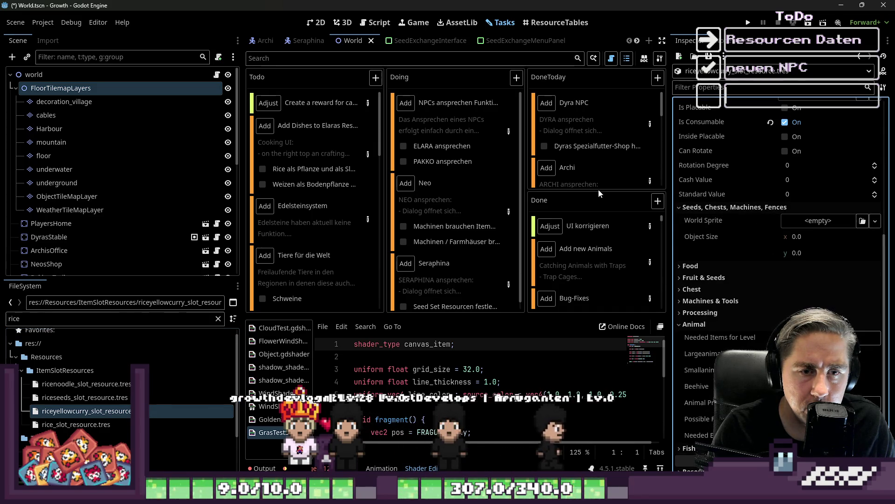
{"action": "left_click", "coordinate": [555, 22]}
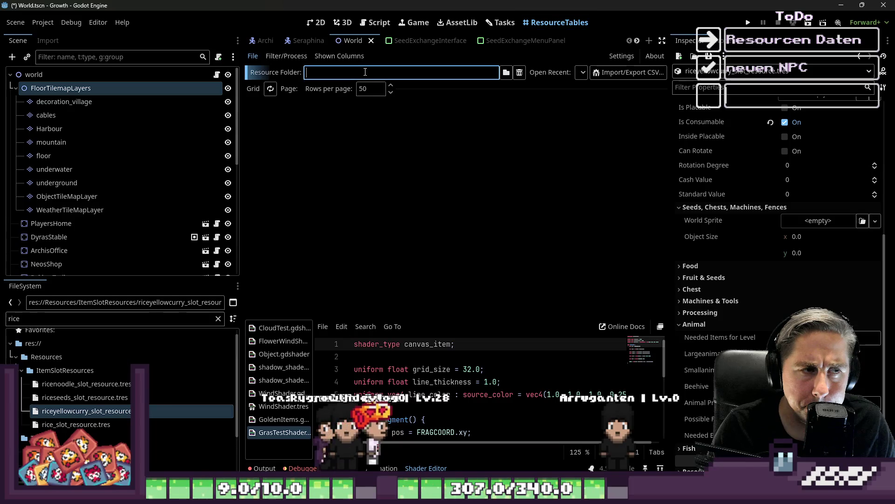
{"action": "left_click", "coordinate": [506, 72]}
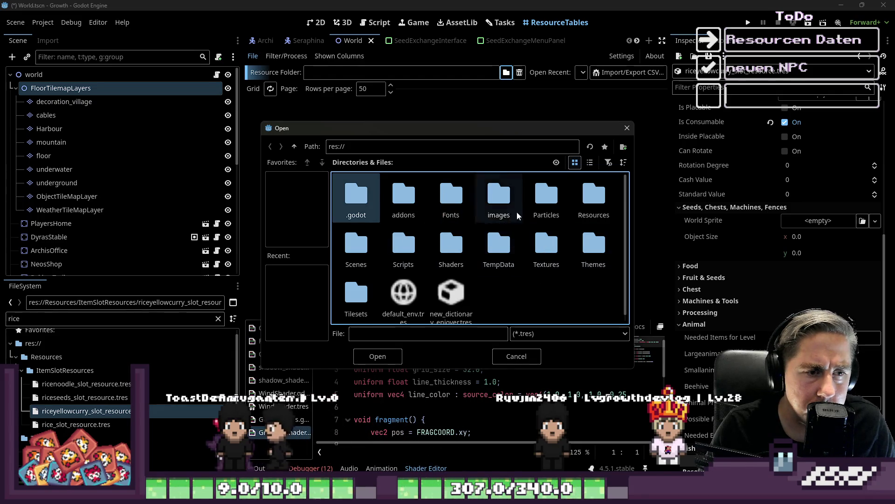
{"action": "double_click", "coordinate": [593, 198]}
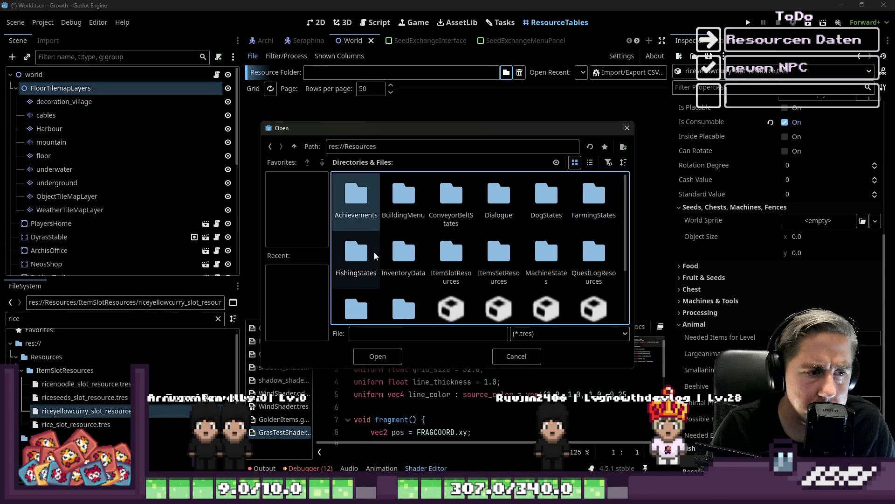
{"action": "double_click", "coordinate": [444, 260]}
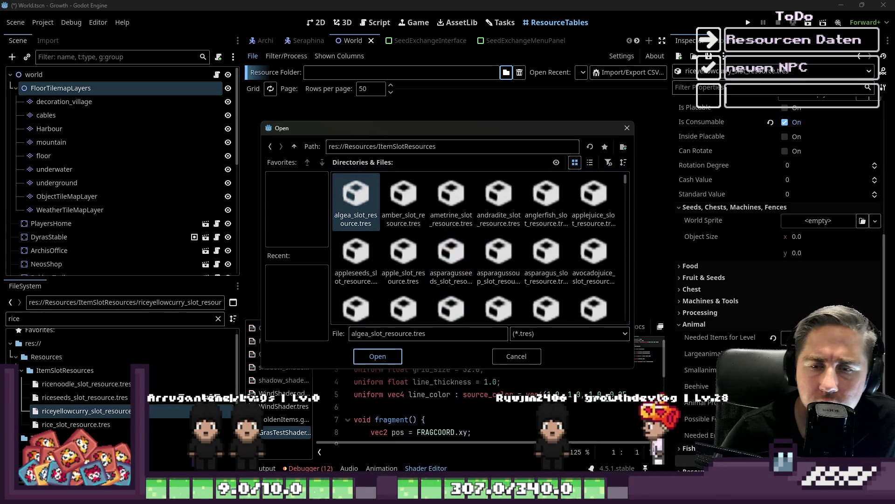
{"action": "key", "text": "Return"}
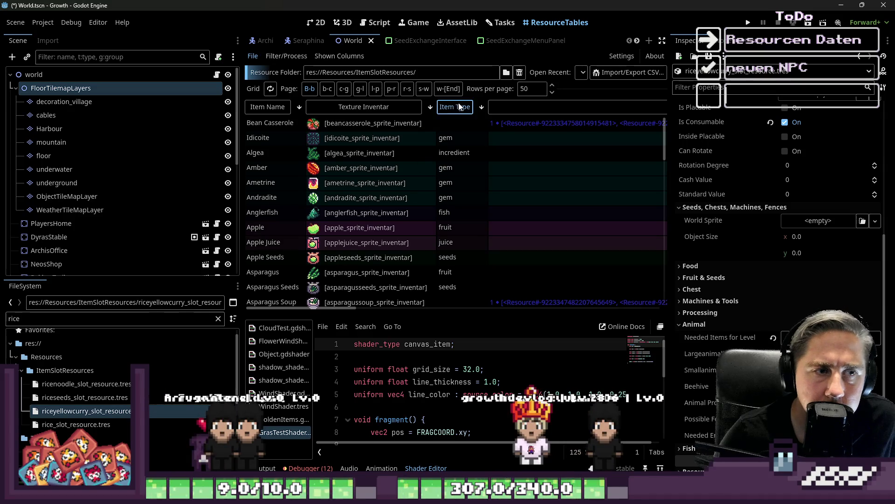
- Sort the item table by Item Type and select the Blue Orchid Seeds row
{"action": "left_click", "coordinate": [461, 88]}
{"action": "left_click", "coordinate": [472, 107]}
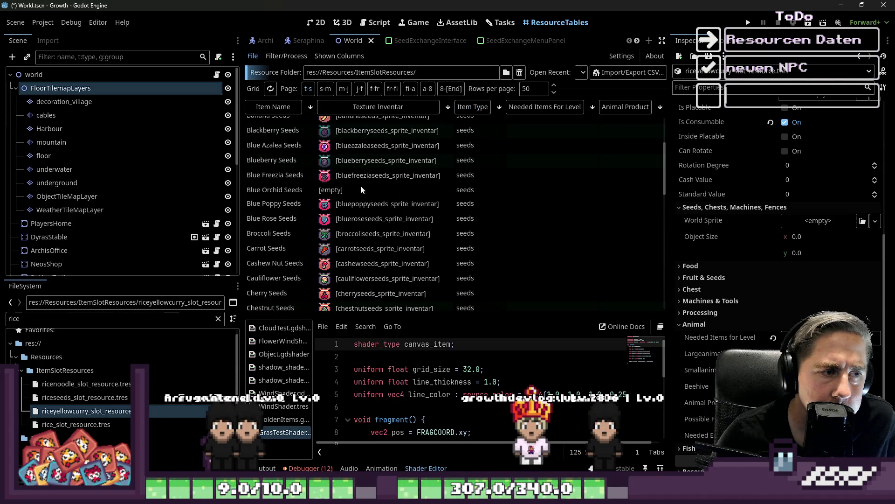
{"action": "left_click", "coordinate": [349, 188]}
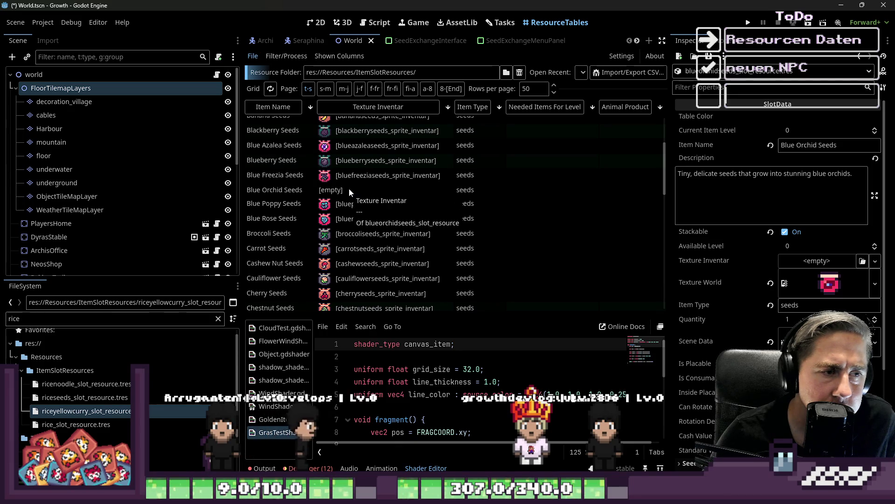
- Give Blue Orchid Seeds the inventory texture blueorchidseeds_sprite_inventar.png
{"action": "type", "text": "blueorch"}
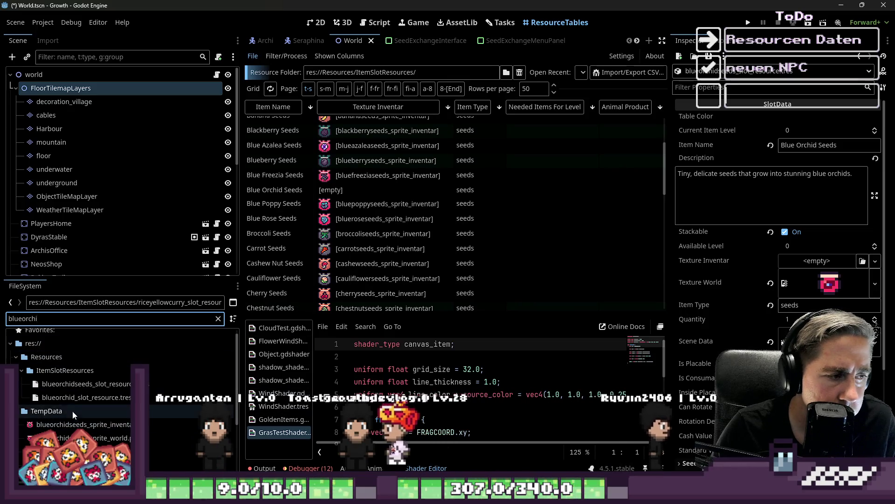
{"action": "left_click", "coordinate": [84, 438]}
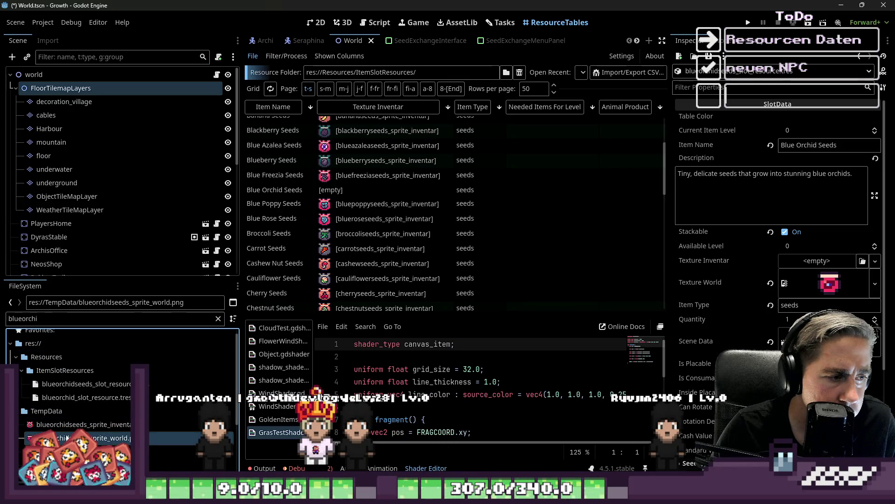
{"action": "left_click", "coordinate": [336, 192]}
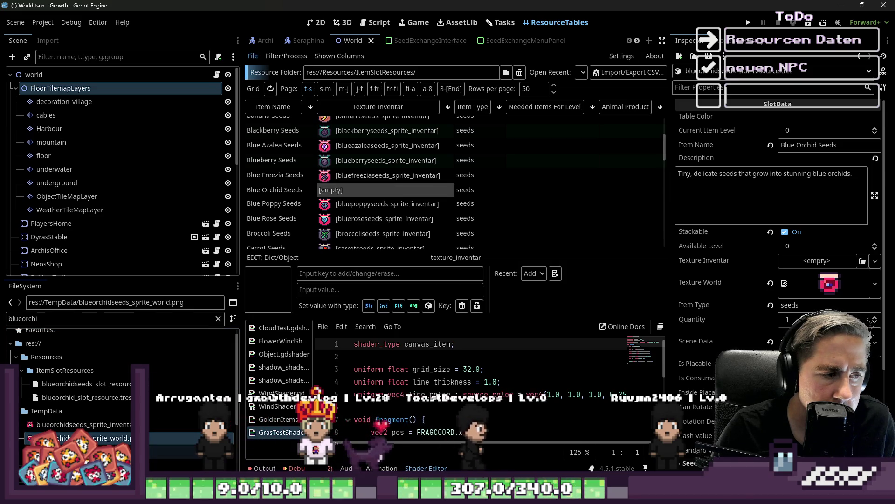
{"action": "mouse_move", "coordinate": [129, 429]}
{"action": "left_mouse_down"}
{"action": "mouse_move", "coordinate": [793, 263]}
{"action": "mouse_move", "coordinate": [824, 269]}
{"action": "left_mouse_up"}
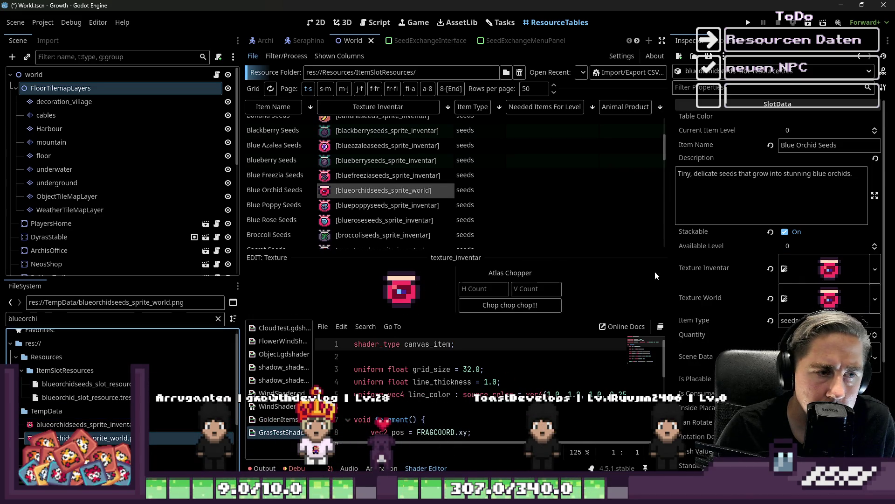
{"action": "scroll", "coordinate": [420, 186], "scroll_direction": "down", "scroll_amount": 5}
{"action": "scroll", "coordinate": [427, 180], "scroll_direction": "up", "scroll_amount": 2}
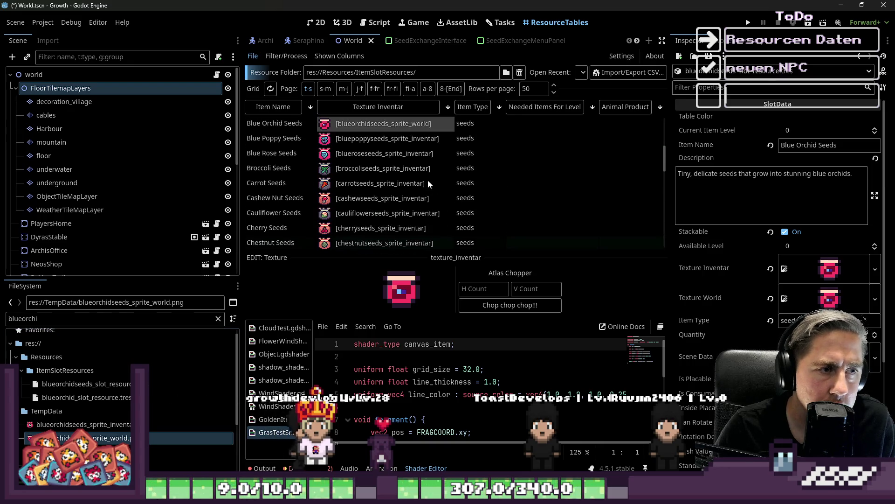
{"action": "mouse_move", "coordinate": [79, 424]}
{"action": "left_mouse_down"}
{"action": "mouse_move", "coordinate": [695, 328]}
{"action": "mouse_move", "coordinate": [776, 326]}
{"action": "mouse_move", "coordinate": [825, 269]}
{"action": "left_mouse_up"}
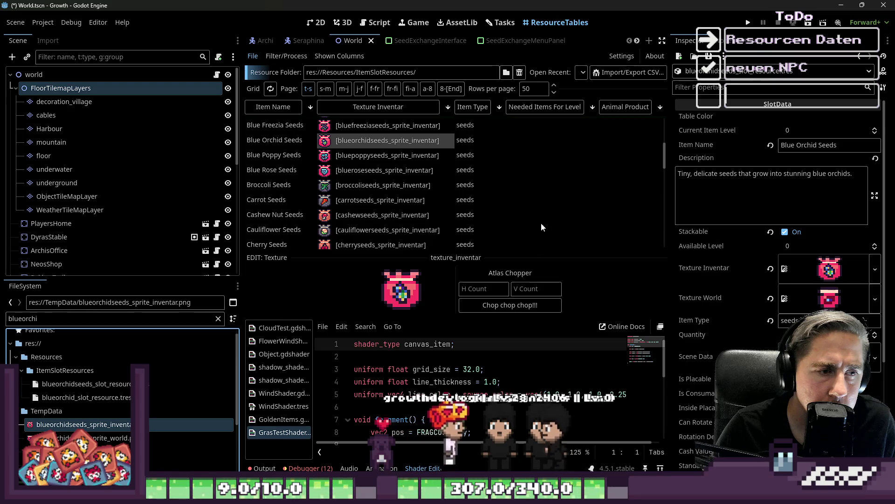
- Select Blue Rose Seeds and widen the resource table
{"action": "left_click", "coordinate": [380, 170]}
{"action": "scroll", "coordinate": [368, 196], "scroll_direction": "down", "scroll_amount": 5}
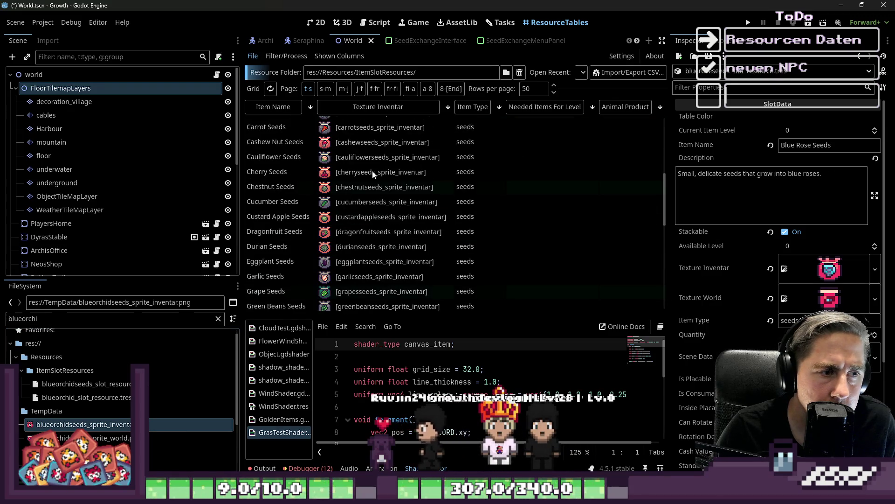
{"action": "scroll", "coordinate": [364, 205], "scroll_direction": "down", "scroll_amount": 4}
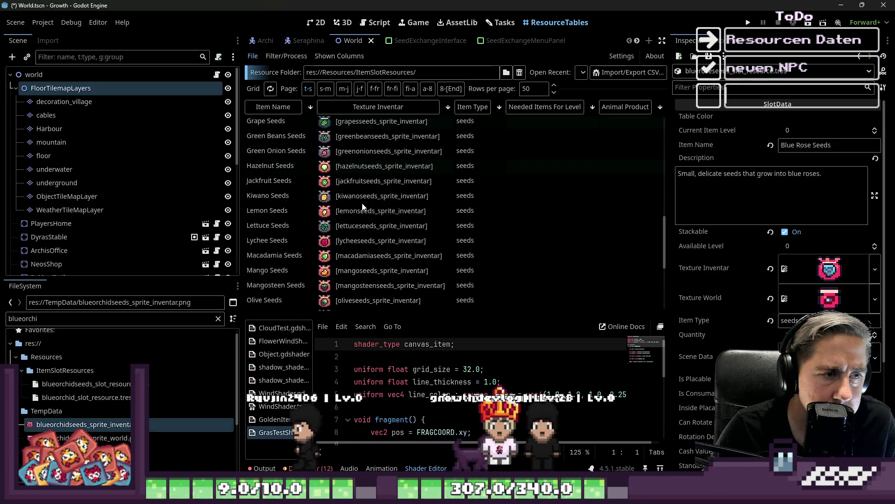
{"action": "scroll", "coordinate": [491, 176], "scroll_direction": "up", "scroll_amount": 1}
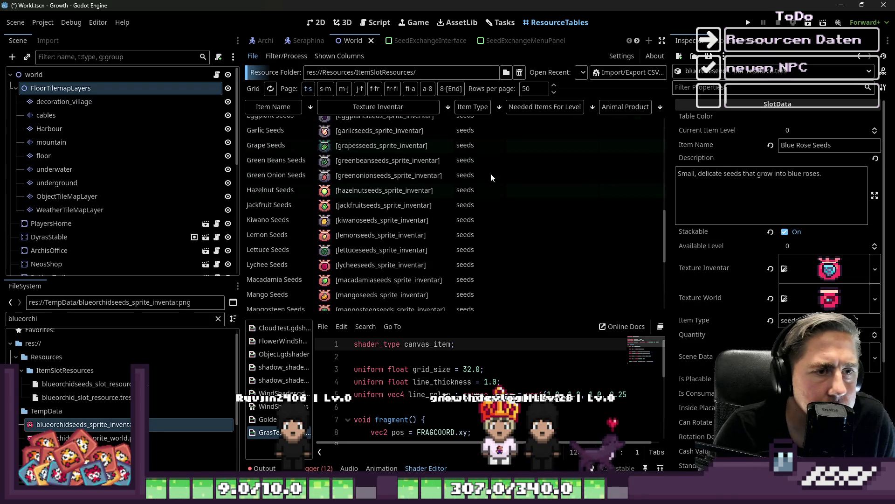
{"action": "left_click_drag", "start_coordinate": [668, 168], "coordinate": [789, 168]}
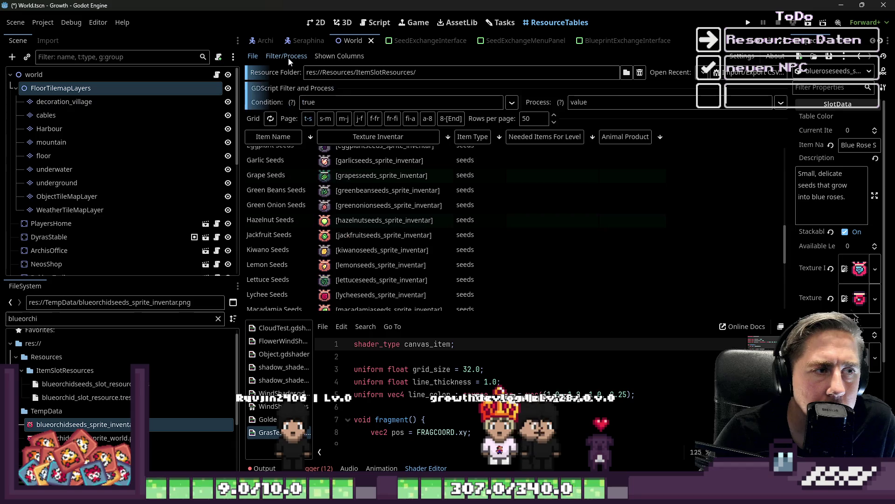
- Add a Seedextractor column through the Shown Columns list
{"action": "left_click", "coordinate": [339, 56]}
{"action": "scroll", "coordinate": [341, 200], "scroll_direction": "down", "scroll_amount": 8}
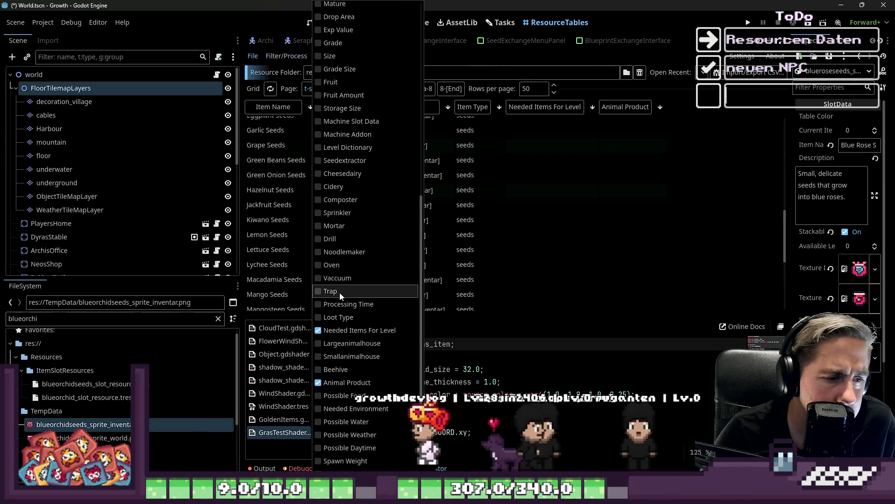
{"action": "scroll", "coordinate": [331, 255], "scroll_direction": "up", "scroll_amount": 8}
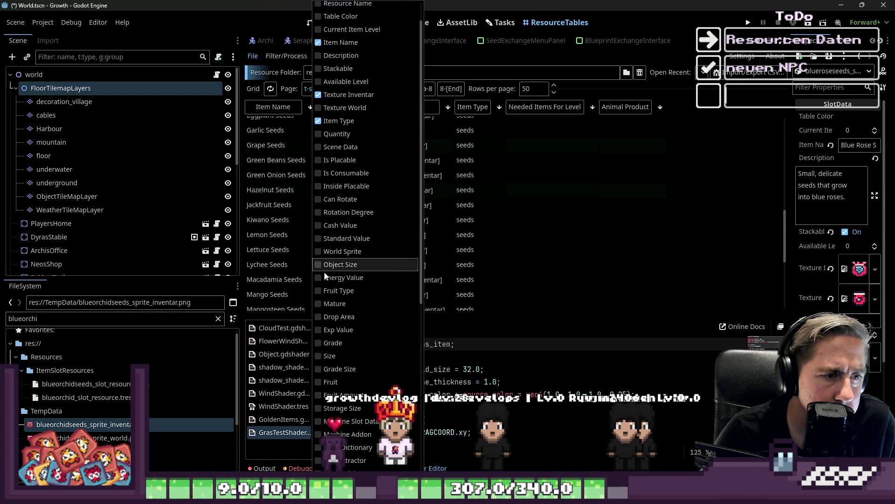
{"action": "scroll", "coordinate": [325, 280], "scroll_direction": "down", "scroll_amount": 3}
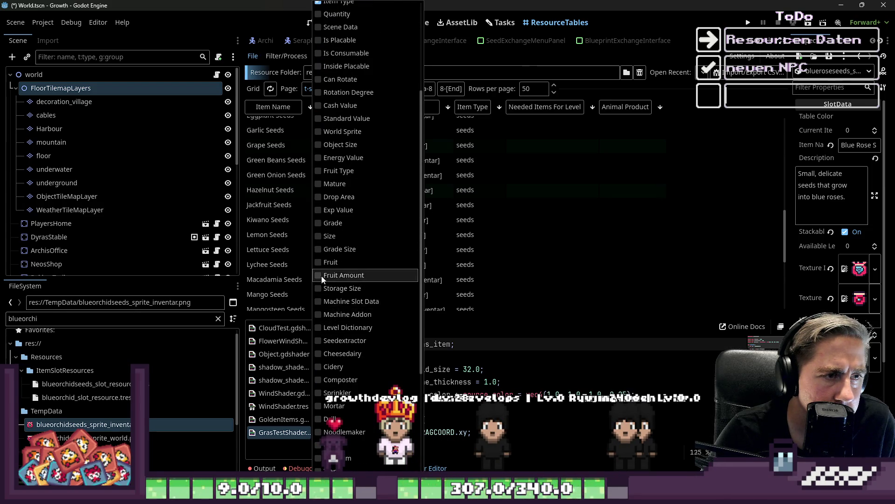
{"action": "scroll", "coordinate": [320, 276], "scroll_direction": "up", "scroll_amount": 3}
{"action": "scroll", "coordinate": [321, 273], "scroll_direction": "down", "scroll_amount": 8}
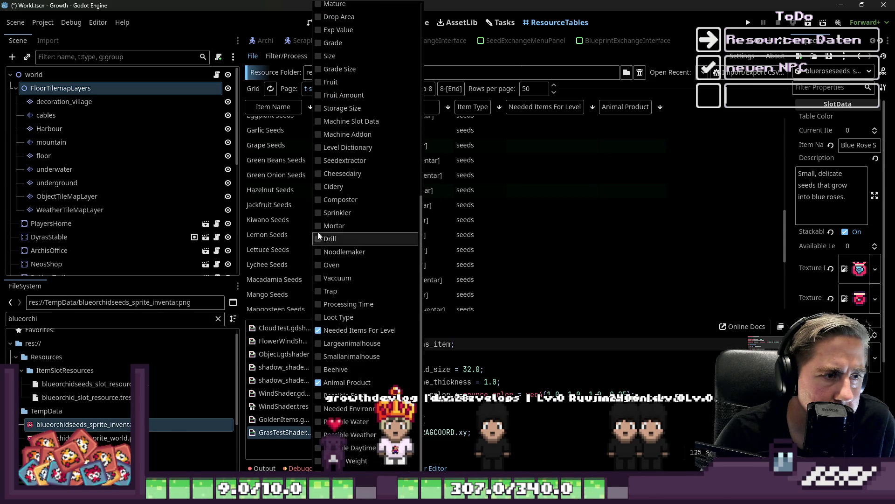
{"action": "left_click", "coordinate": [317, 163]}
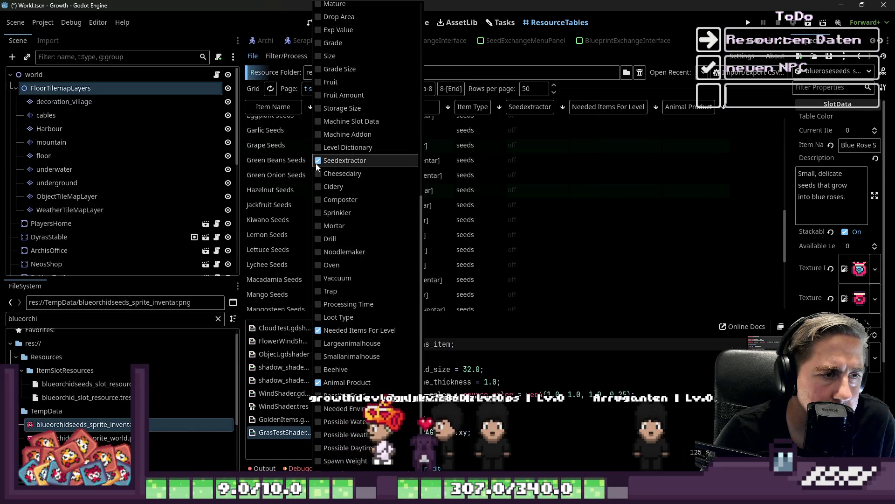
- Add a Drop Area column to the table and close the column list
{"action": "scroll", "coordinate": [501, 202], "scroll_direction": "up", "scroll_amount": 2}
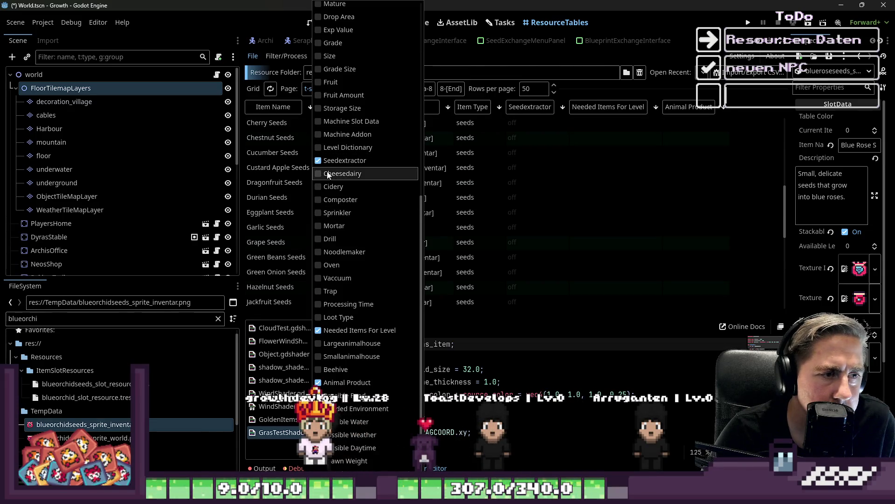
{"action": "scroll", "coordinate": [321, 167], "scroll_direction": "up", "scroll_amount": 3}
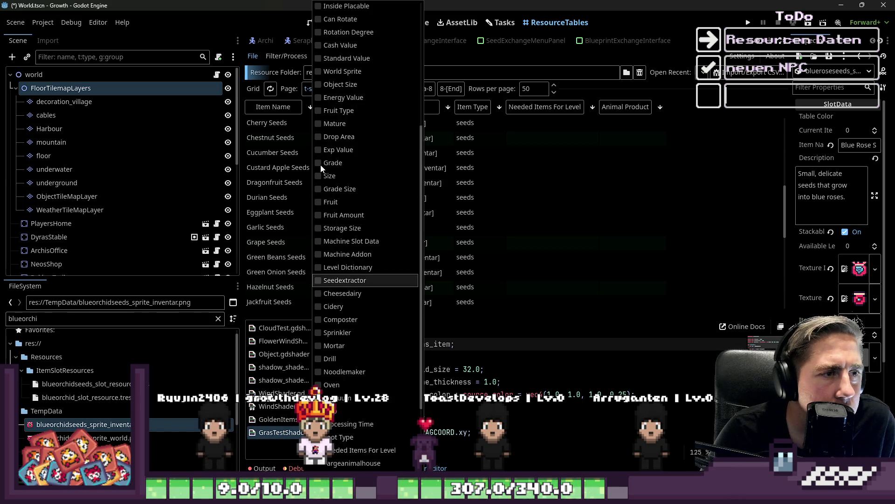
{"action": "scroll", "coordinate": [321, 167], "scroll_direction": "up", "scroll_amount": 2}
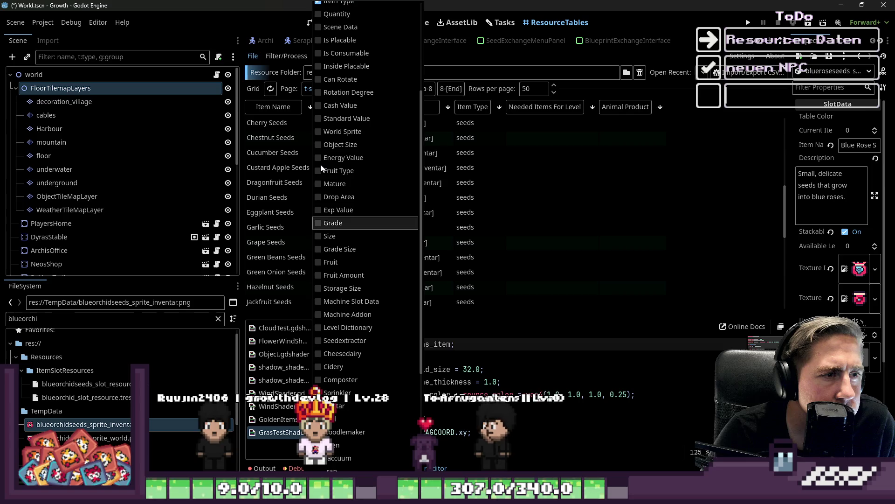
{"action": "scroll", "coordinate": [321, 168], "scroll_direction": "down", "scroll_amount": 3}
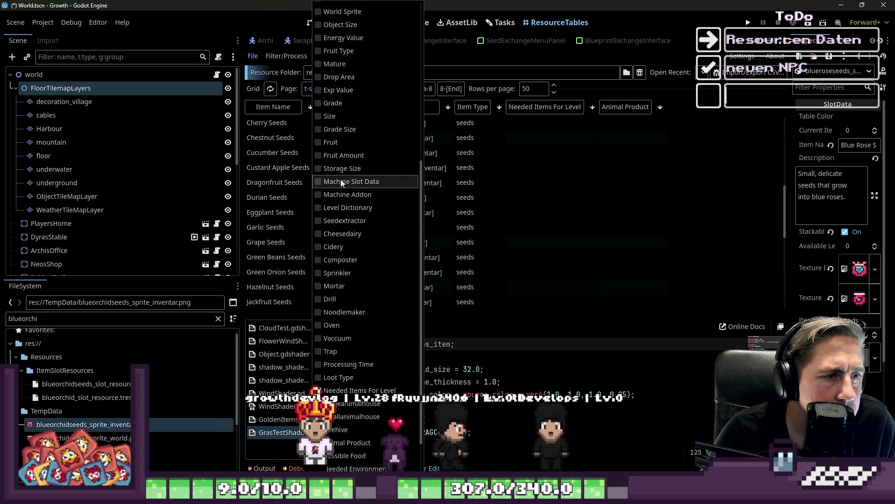
{"action": "scroll", "coordinate": [342, 220], "scroll_direction": "down", "scroll_amount": 2}
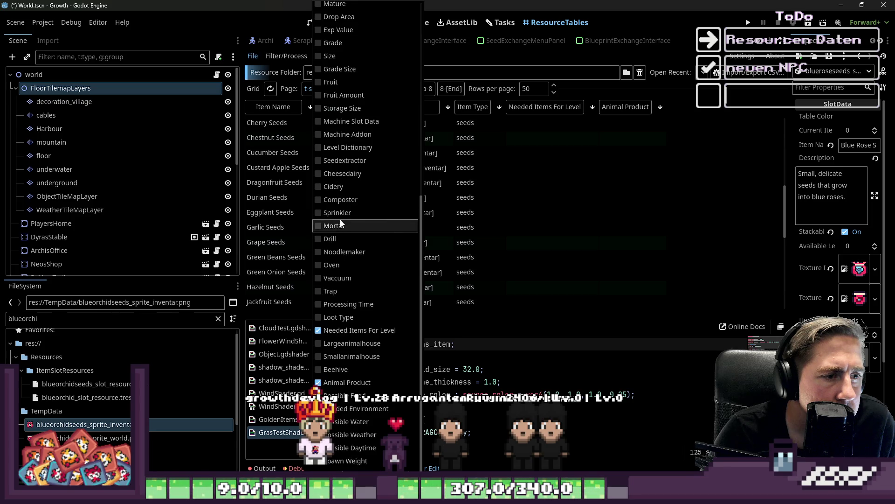
{"action": "scroll", "coordinate": [346, 320], "scroll_direction": "up", "scroll_amount": 8}
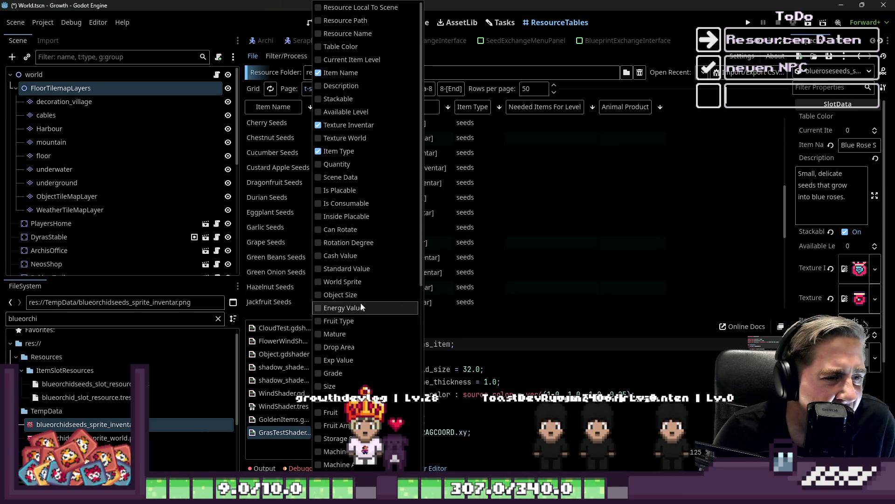
{"action": "left_click", "coordinate": [341, 346]}
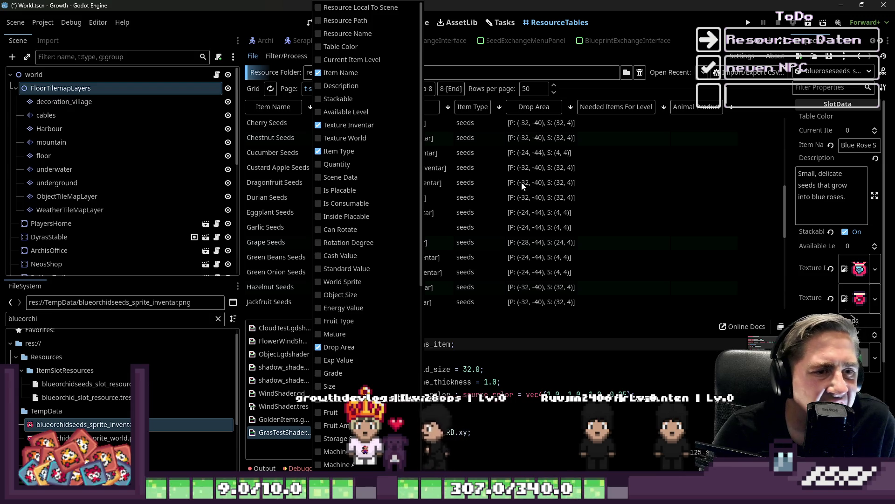
{"action": "left_click", "coordinate": [522, 217]}
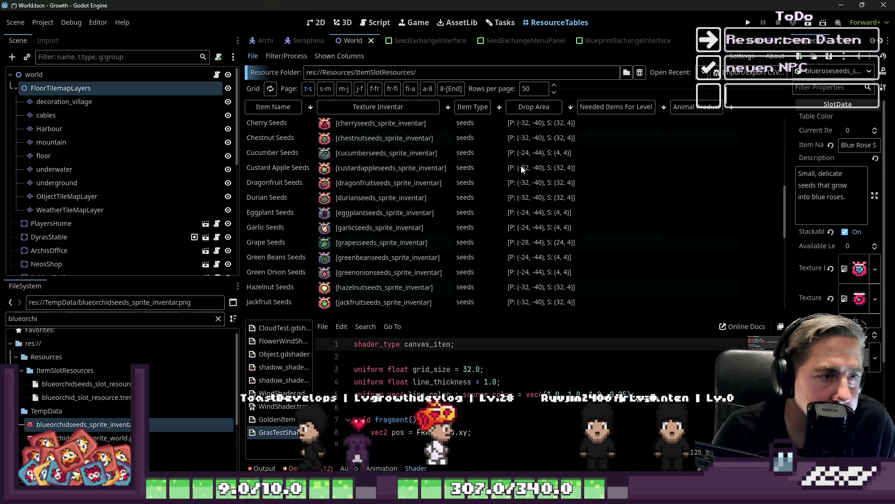
- Copy Cucumber Seeds' Drop Area values from the Inspector
{"action": "left_click", "coordinate": [530, 153]}
{"action": "scroll", "coordinate": [829, 285], "scroll_direction": "down", "scroll_amount": 5}
{"action": "scroll", "coordinate": [829, 284], "scroll_direction": "down", "scroll_amount": 2}
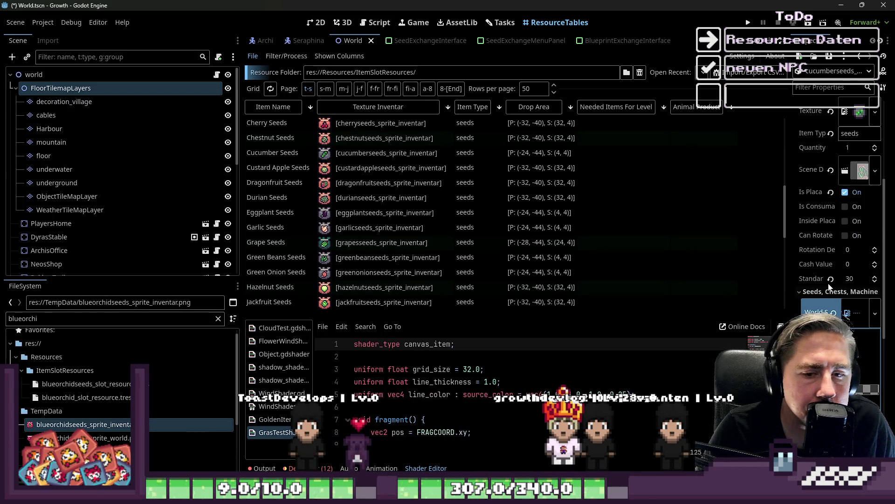
{"action": "left_click_drag", "start_coordinate": [789, 281], "coordinate": [578, 280]}
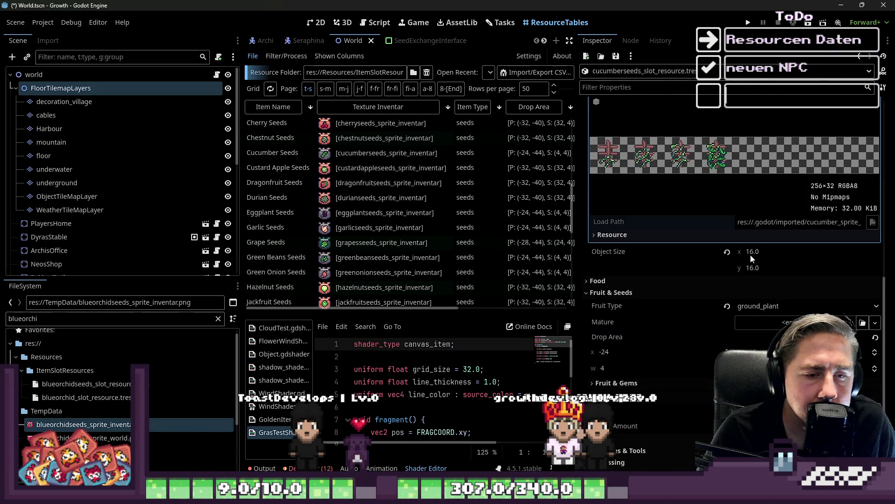
{"action": "right_click", "coordinate": [637, 342]}
{"action": "left_click", "coordinate": [653, 348]}
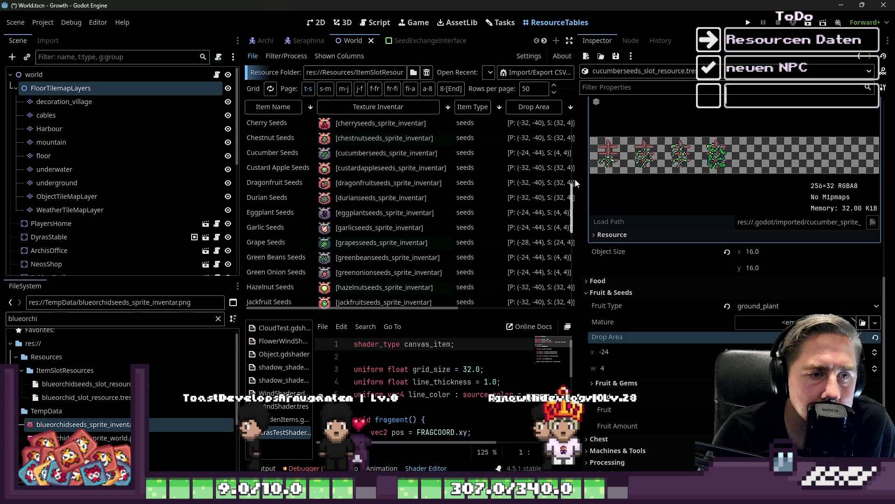
{"action": "left_click_drag", "start_coordinate": [575, 182], "coordinate": [681, 187]}
- Check Macadamia Seeds' properties, then bring up Rice Seeds in the Inspector
{"action": "scroll", "coordinate": [513, 200], "scroll_direction": "down", "scroll_amount": 5}
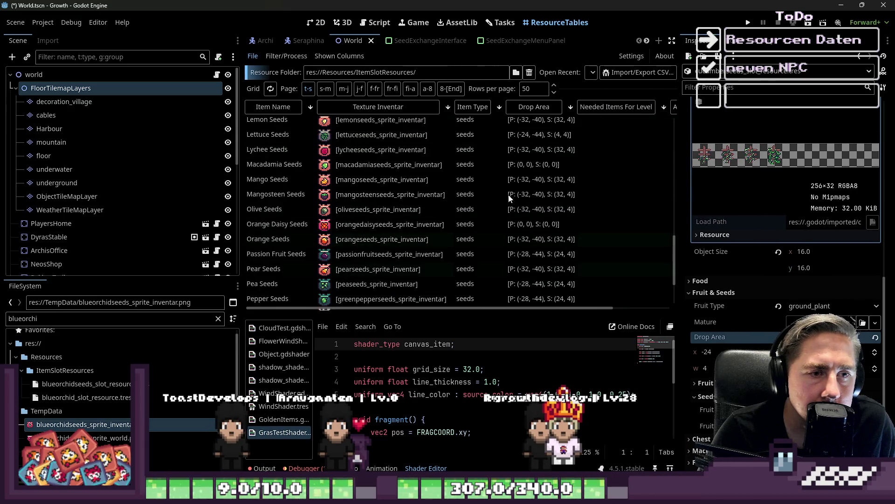
{"action": "left_click", "coordinate": [516, 166]}
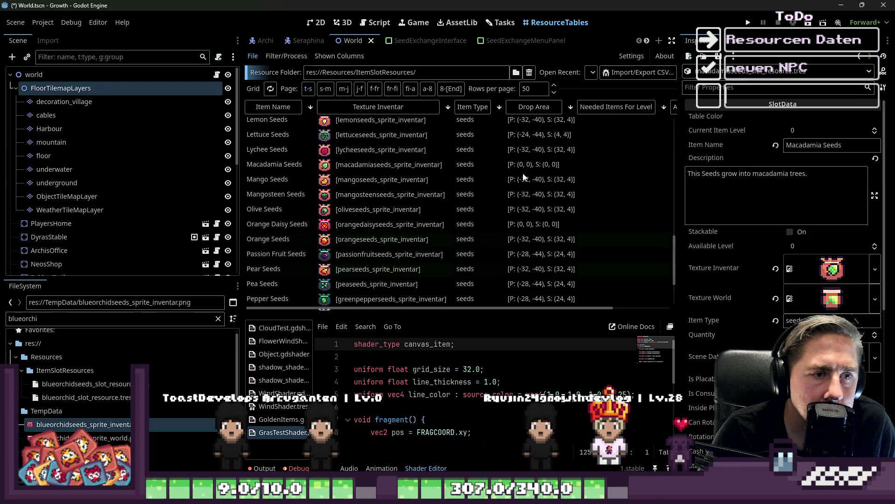
{"action": "scroll", "coordinate": [523, 176], "scroll_direction": "down", "scroll_amount": 1}
{"action": "scroll", "coordinate": [523, 176], "scroll_direction": "down", "scroll_amount": 2}
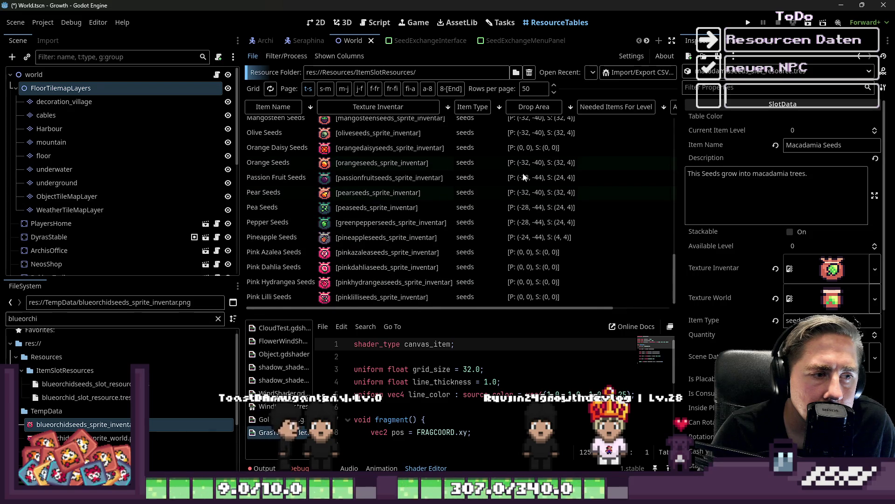
{"action": "scroll", "coordinate": [524, 177], "scroll_direction": "up", "scroll_amount": 1}
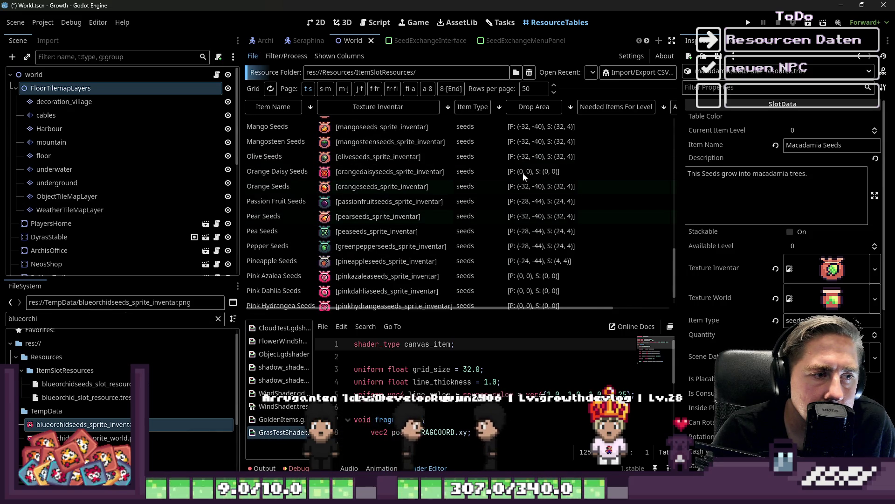
{"action": "scroll", "coordinate": [523, 176], "scroll_direction": "down", "scroll_amount": 1}
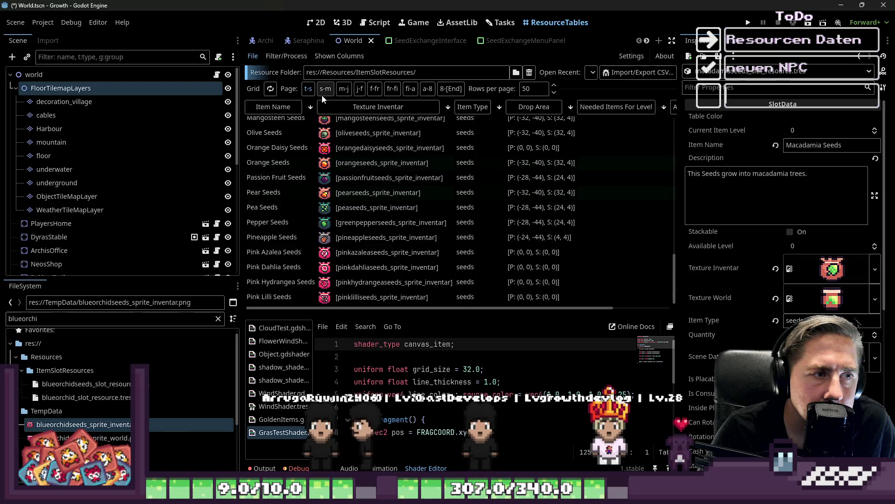
{"action": "scroll", "coordinate": [417, 185], "scroll_direction": "down", "scroll_amount": 8}
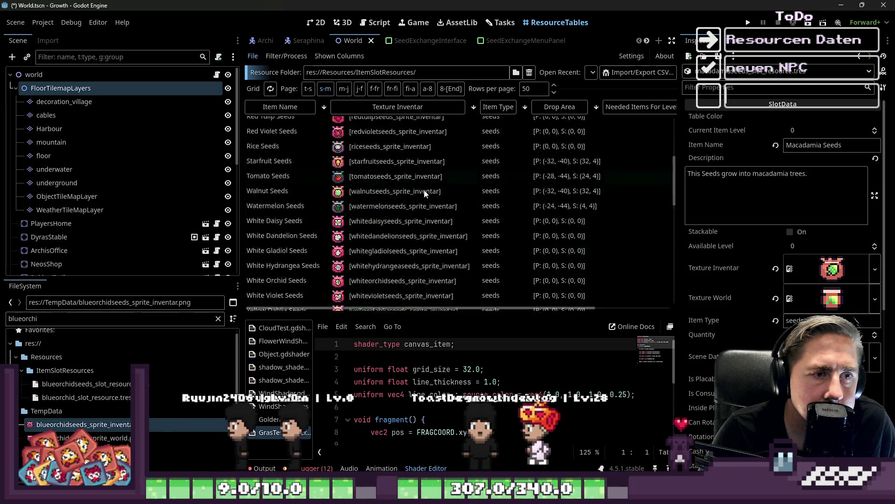
{"action": "scroll", "coordinate": [424, 190], "scroll_direction": "down", "scroll_amount": 1}
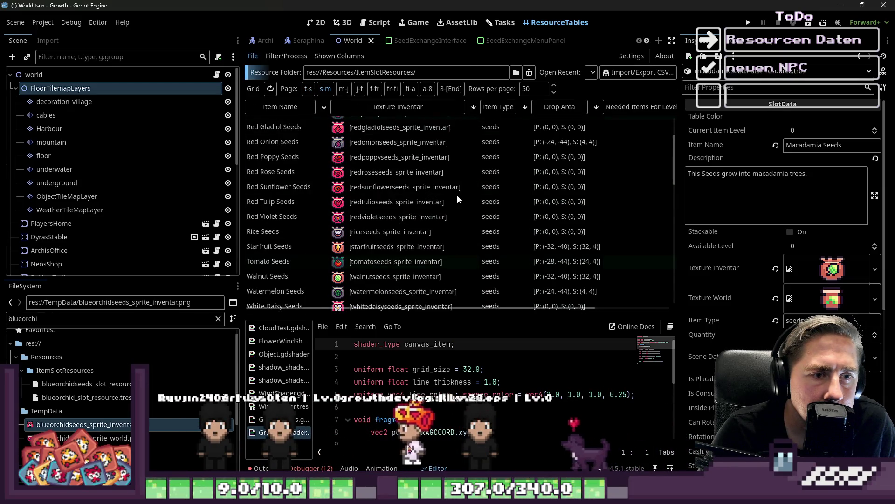
{"action": "scroll", "coordinate": [427, 187], "scroll_direction": "down", "scroll_amount": 1}
{"action": "scroll", "coordinate": [392, 170], "scroll_direction": "up", "scroll_amount": 1}
{"action": "scroll", "coordinate": [390, 215], "scroll_direction": "down", "scroll_amount": 2}
{"action": "left_click", "coordinate": [527, 232]}
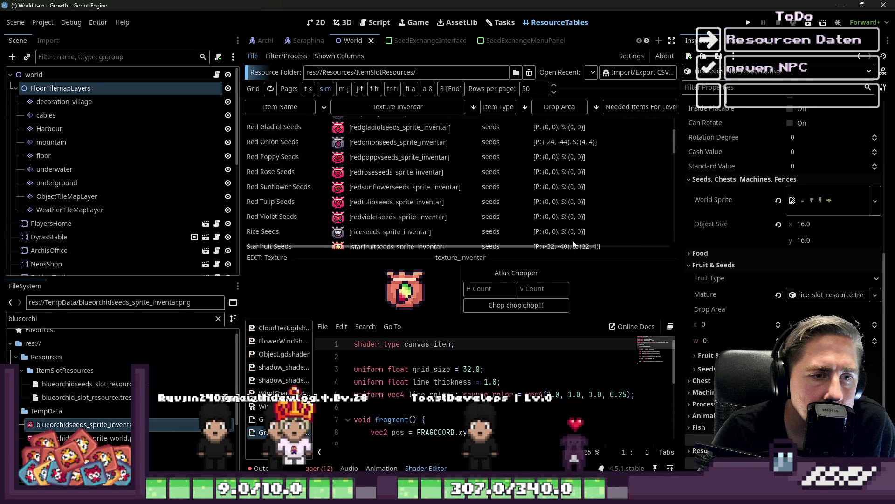
- Paste Drop Area -24, -44, 4, 4 into Rice Seeds, then review Watermelon Seeds' Level Data and Fruit
{"action": "left_click", "coordinate": [729, 283]}
{"action": "key", "text": "ctrl+v"}
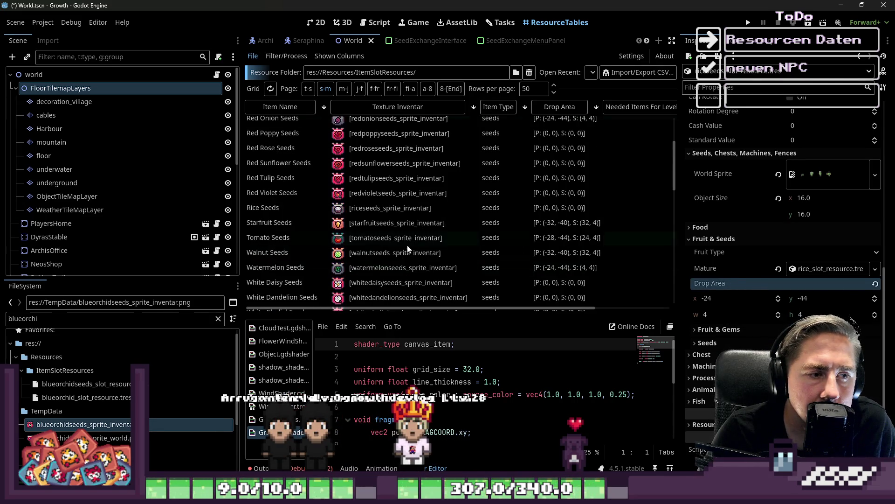
{"action": "left_click", "coordinate": [387, 290]}
{"action": "scroll", "coordinate": [742, 309], "scroll_direction": "down", "scroll_amount": 10}
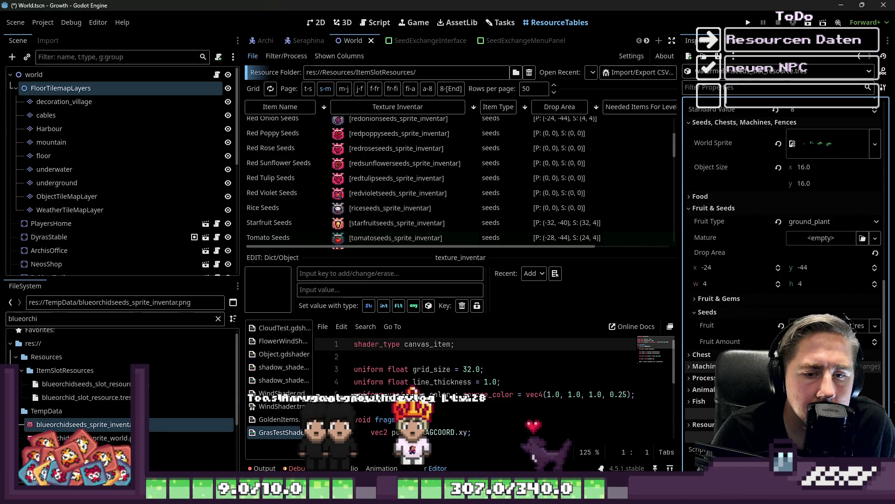
{"action": "scroll", "coordinate": [784, 261], "scroll_direction": "down", "scroll_amount": 2}
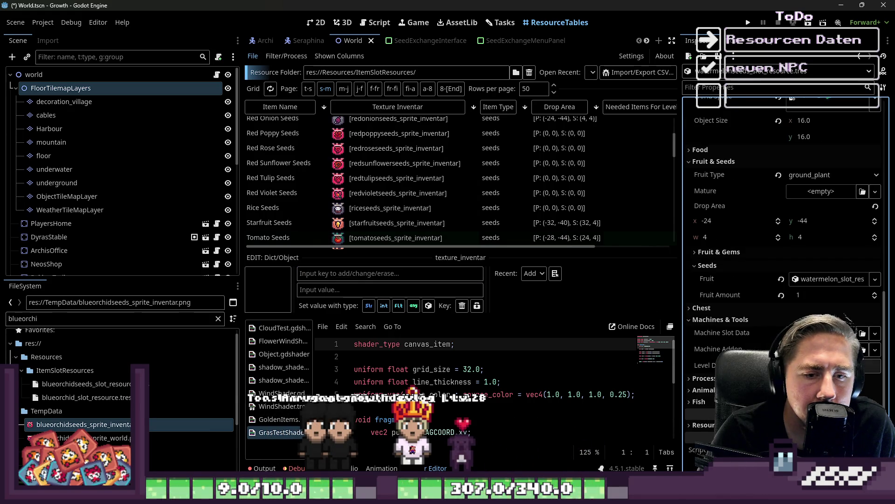
{"action": "left_click", "coordinate": [793, 366]}
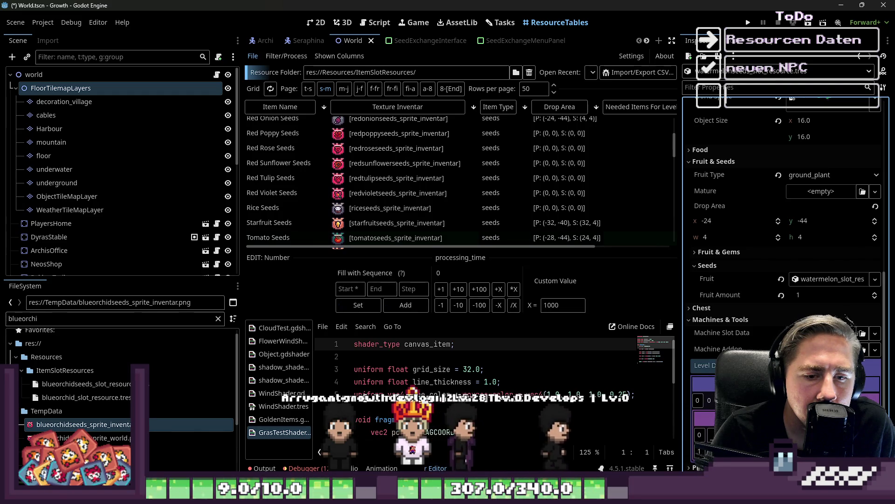
{"action": "left_click", "coordinate": [705, 383]}
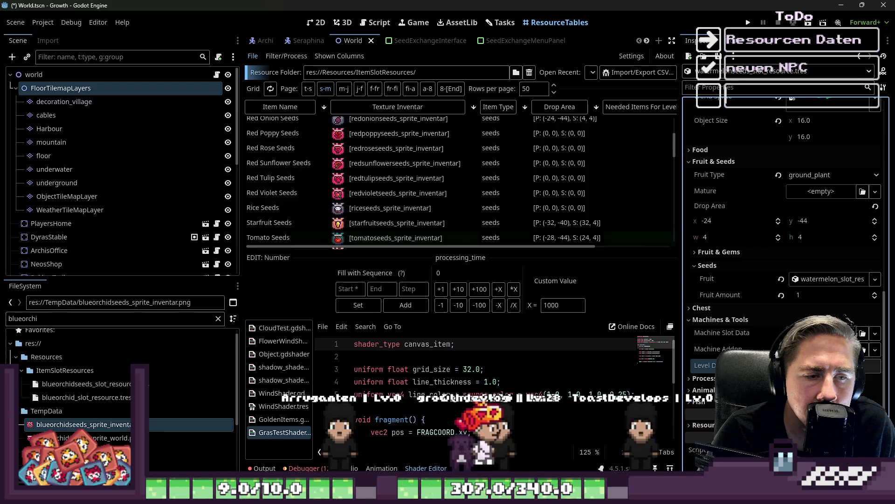
{"action": "scroll", "coordinate": [601, 208], "scroll_direction": "down", "scroll_amount": 2}
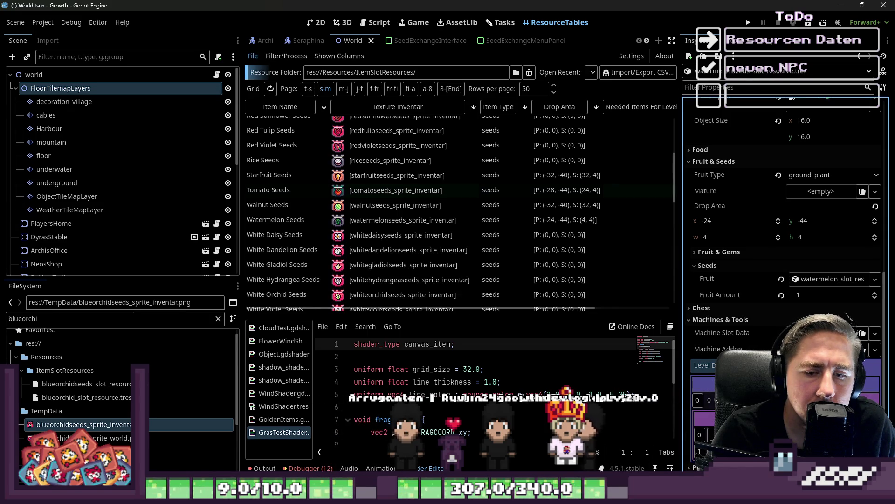
{"action": "scroll", "coordinate": [784, 233], "scroll_direction": "down", "scroll_amount": 4}
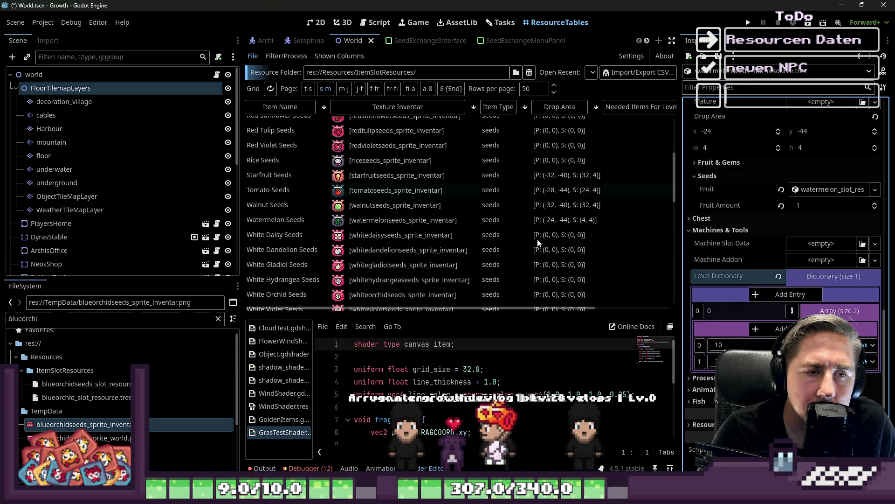
{"action": "scroll", "coordinate": [798, 298], "scroll_direction": "up", "scroll_amount": 4}
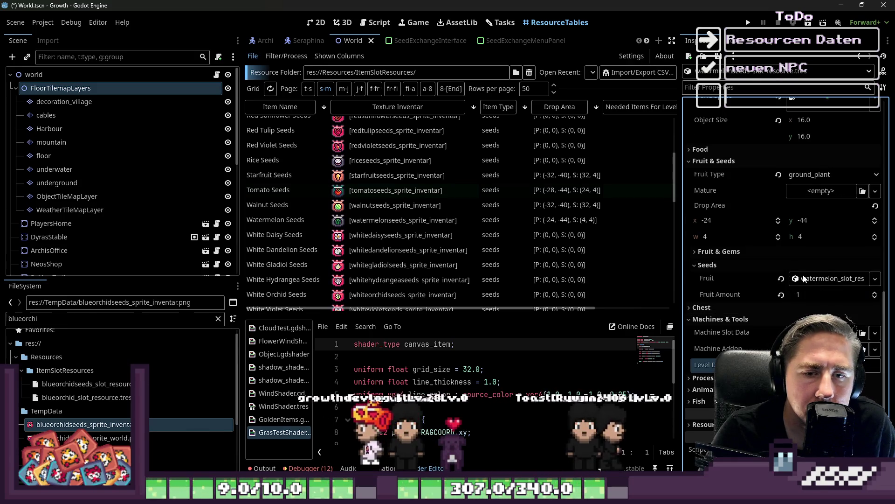
{"action": "left_click", "coordinate": [727, 279]}
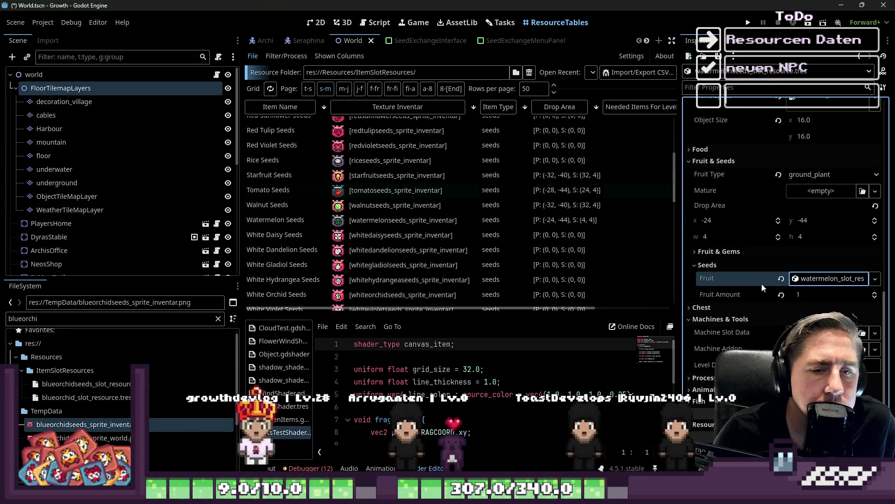
{"action": "scroll", "coordinate": [466, 212], "scroll_direction": "up", "scroll_amount": 1}
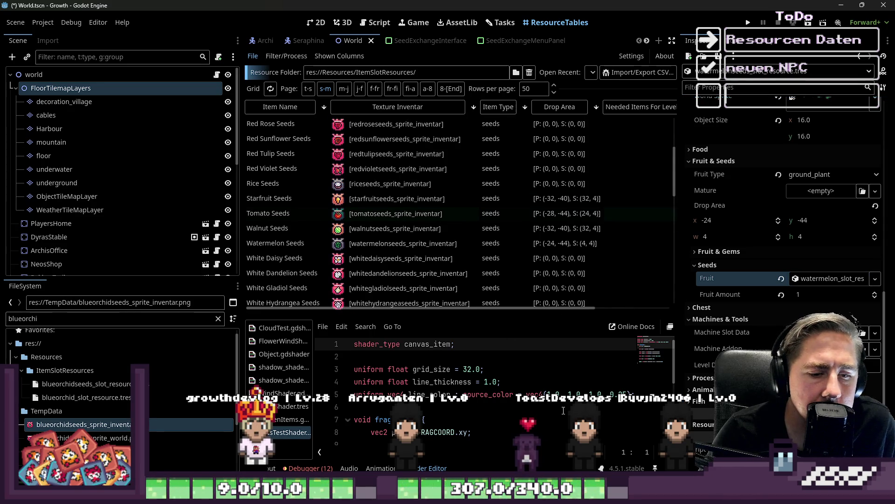
- Reopen Rice Seeds and expand its Seeds, Chests, Machines, Fences settings
{"action": "left_click", "coordinate": [400, 188]}
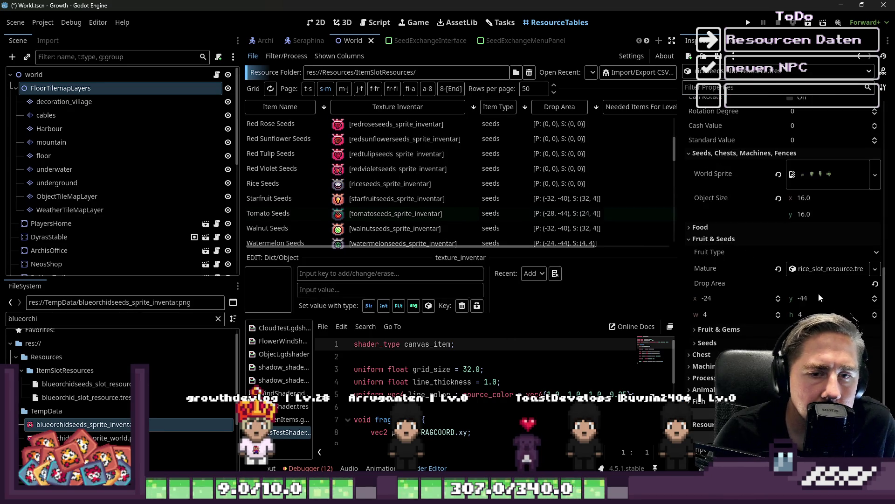
{"action": "left_click", "coordinate": [728, 342]}
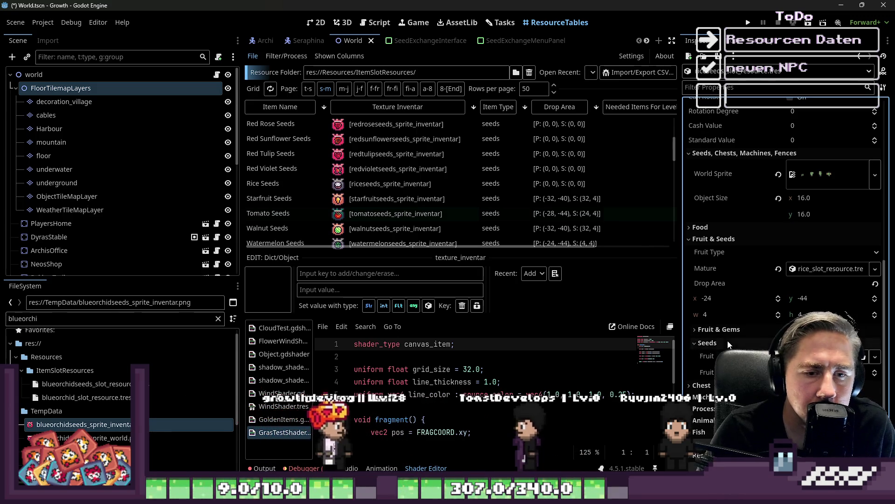
{"action": "left_click", "coordinate": [728, 342]}
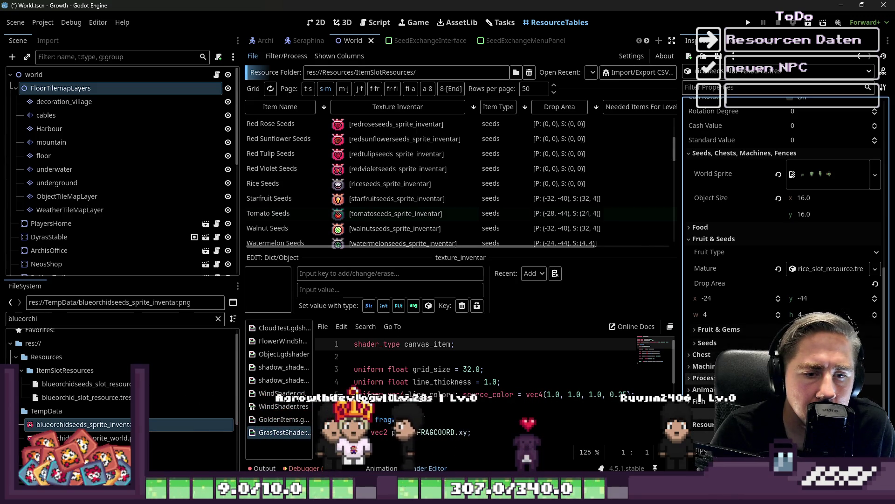
{"action": "left_click", "coordinate": [717, 238]}
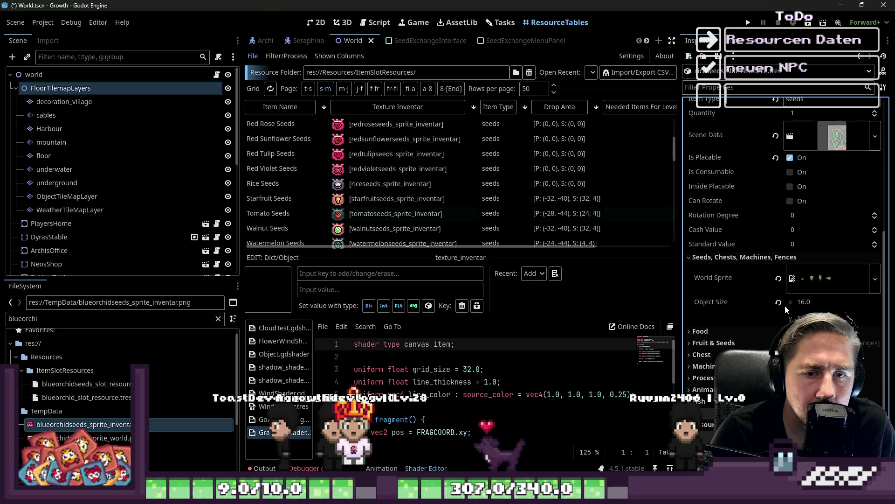
{"action": "left_click", "coordinate": [750, 256]}
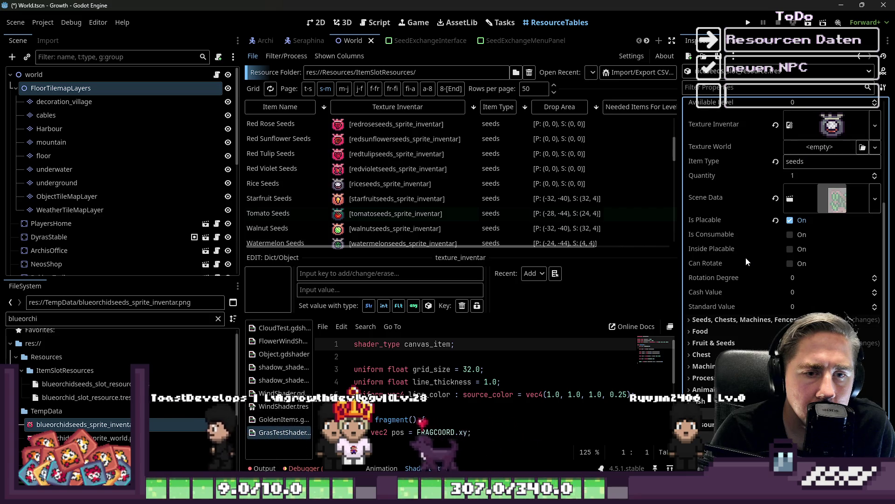
{"action": "left_click", "coordinate": [738, 323]}
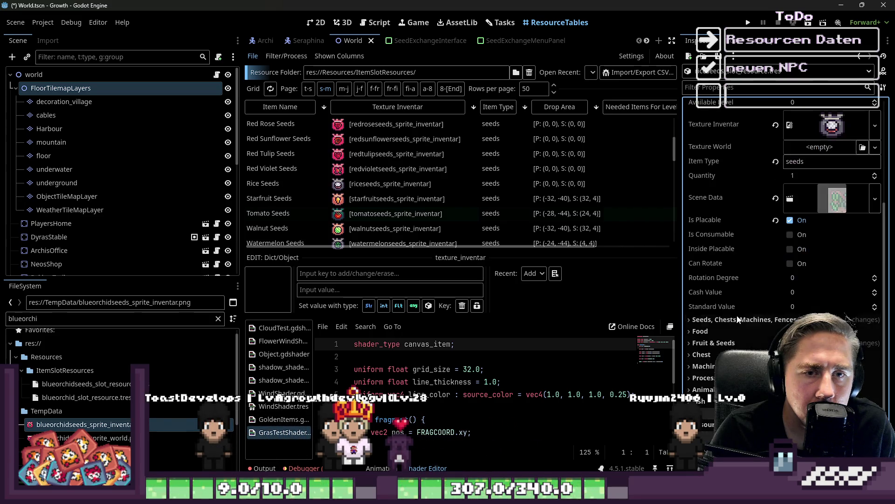
- Confirm Rice Seeds' ground_plant fruit type and rice maturity, then clear the file filter
{"action": "left_click", "coordinate": [736, 344]}
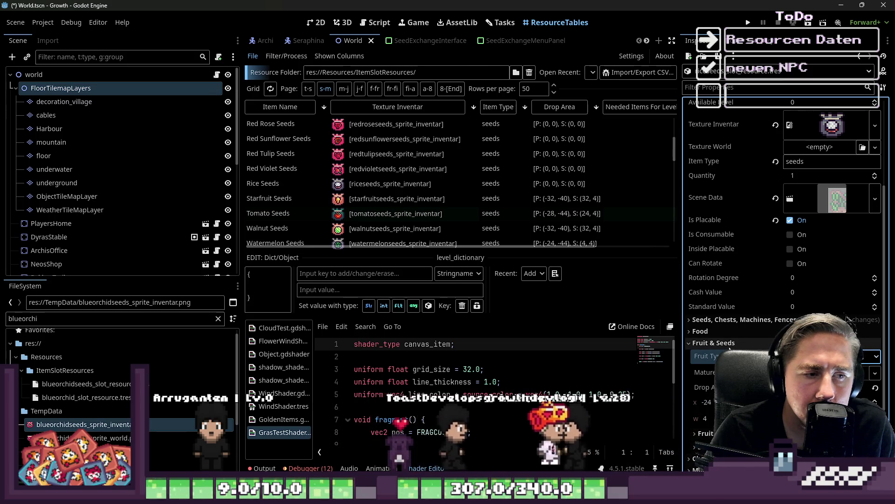
{"action": "left_click", "coordinate": [730, 347]}
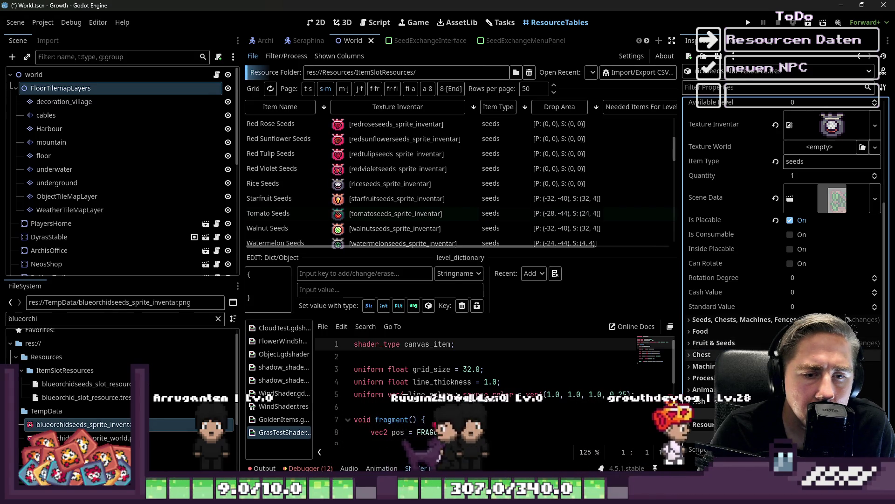
{"action": "left_click", "coordinate": [732, 320]}
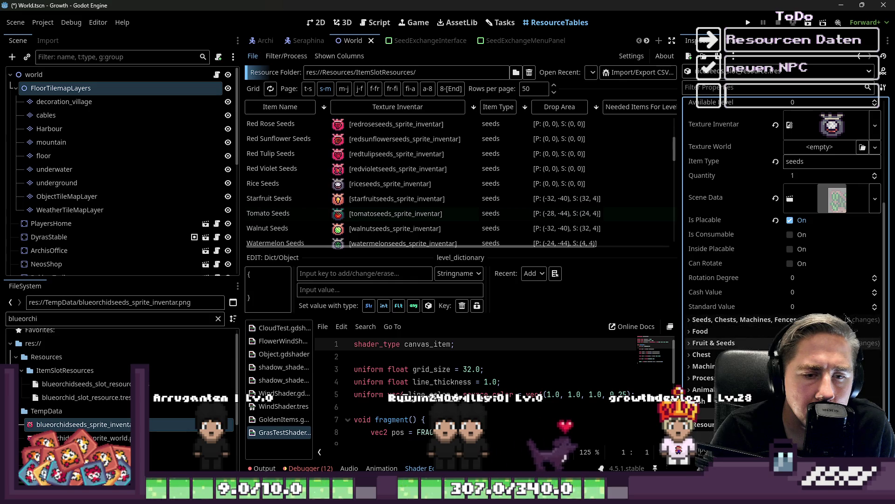
{"action": "scroll", "coordinate": [783, 261], "scroll_direction": "down", "scroll_amount": 5}
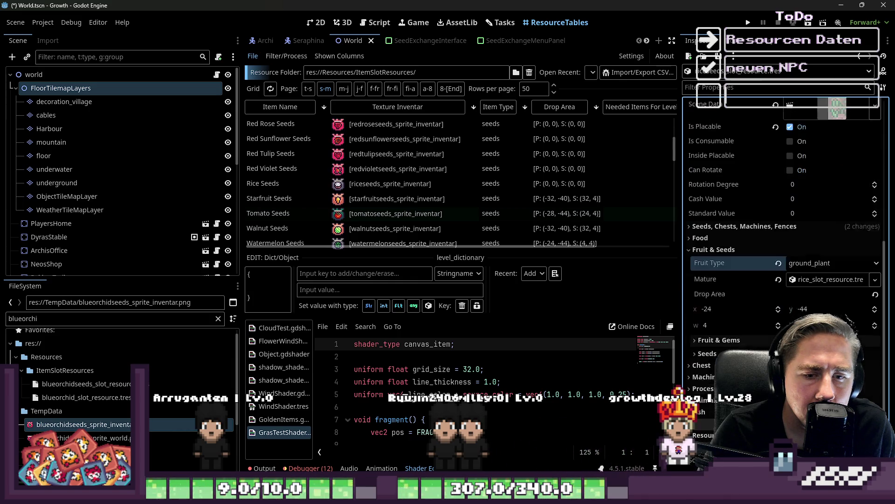
{"action": "left_click", "coordinate": [742, 334]}
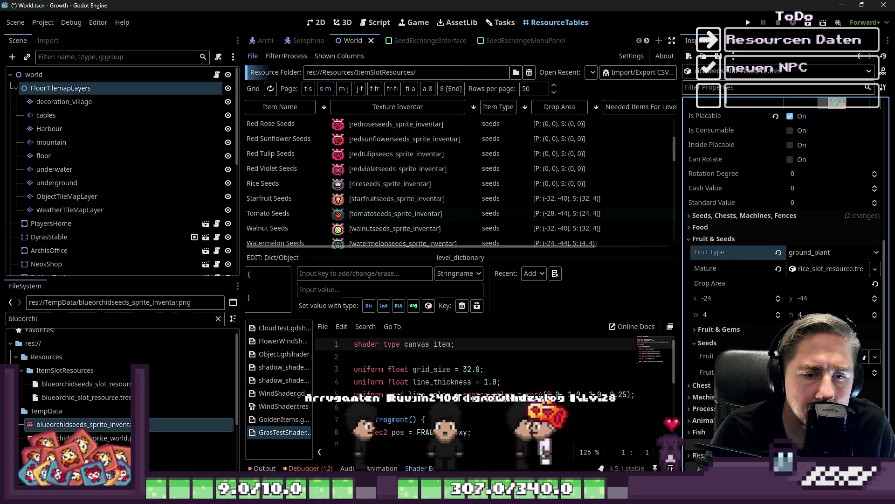
{"action": "left_click", "coordinate": [867, 373]}
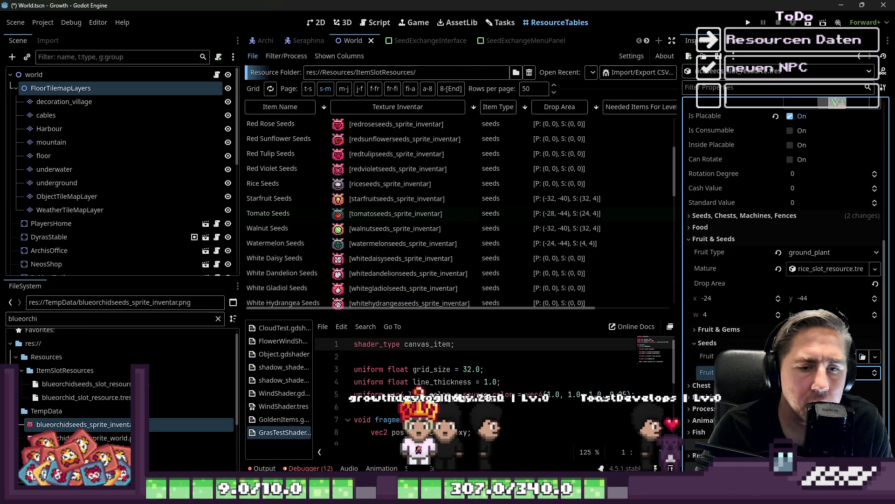
{"action": "left_click", "coordinate": [127, 318]}
{"action": "key", "text": "BackSpace"}
{"action": "key", "text": "BackSpace"}
{"action": "key", "text": "BackSpace"}
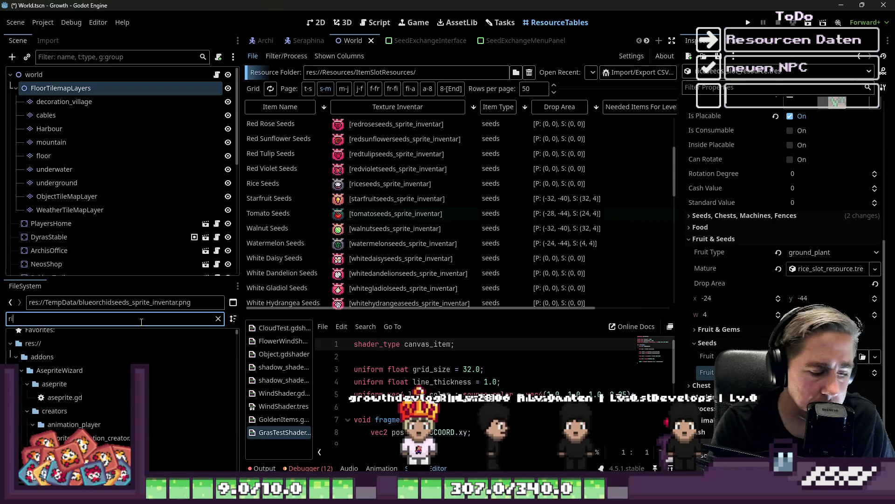
- Clear the Mature property on rice_slot_resource.tres and save the scene
{"action": "type", "text": "rice"}
{"action": "left_click", "coordinate": [76, 423]}
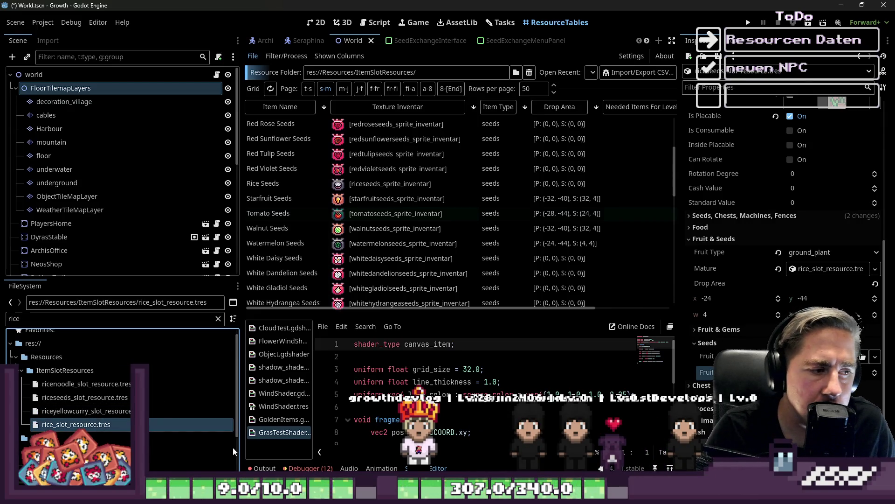
{"action": "left_click", "coordinate": [778, 268]}
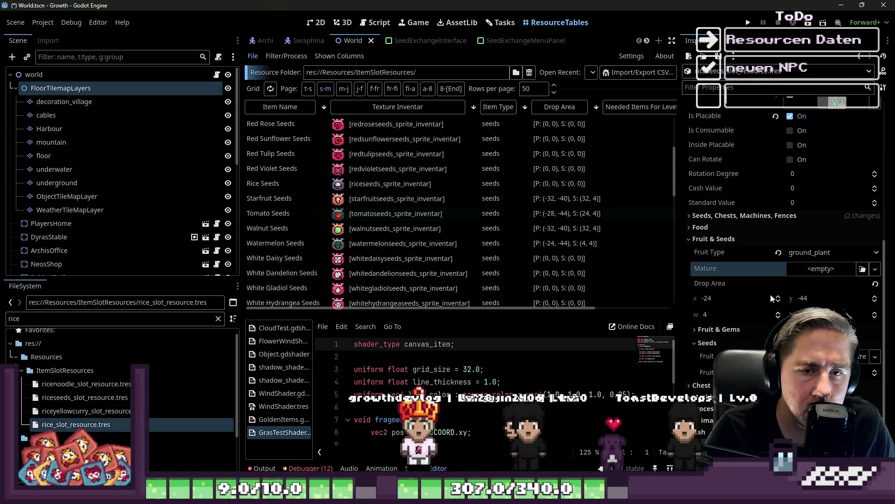
{"action": "left_click", "coordinate": [754, 243]}
{"action": "key", "text": "ctrl+s"}
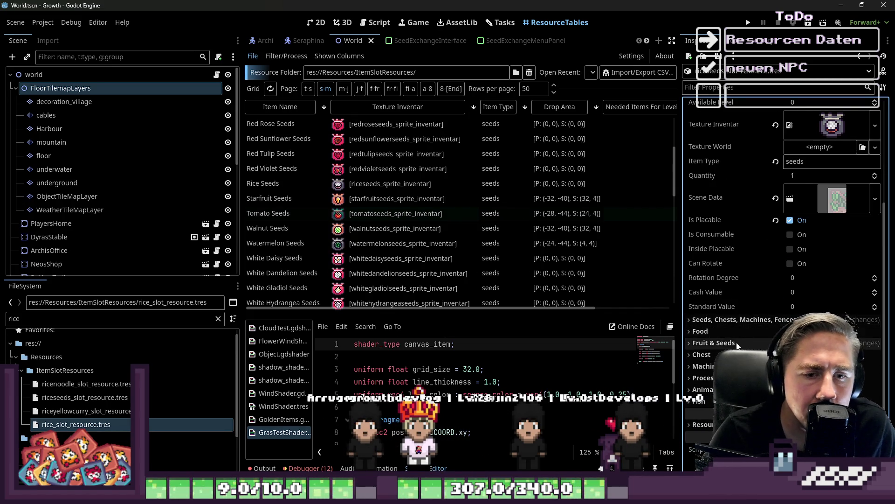
- Compare Watermelon Seeds with the rice and riceseeds resources' Processing settings
{"action": "left_click", "coordinate": [387, 244]}
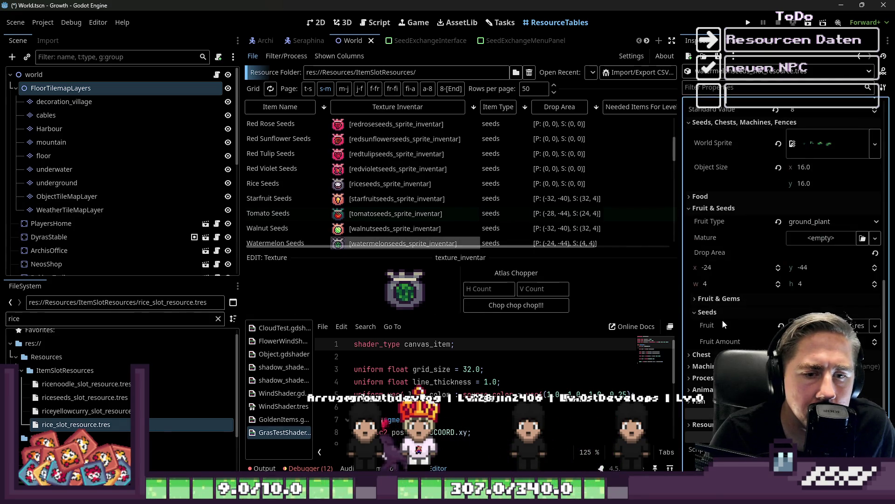
{"action": "left_click", "coordinate": [723, 320]}
{"action": "left_click", "coordinate": [735, 211]}
{"action": "scroll", "coordinate": [759, 269], "scroll_direction": "up", "scroll_amount": 4}
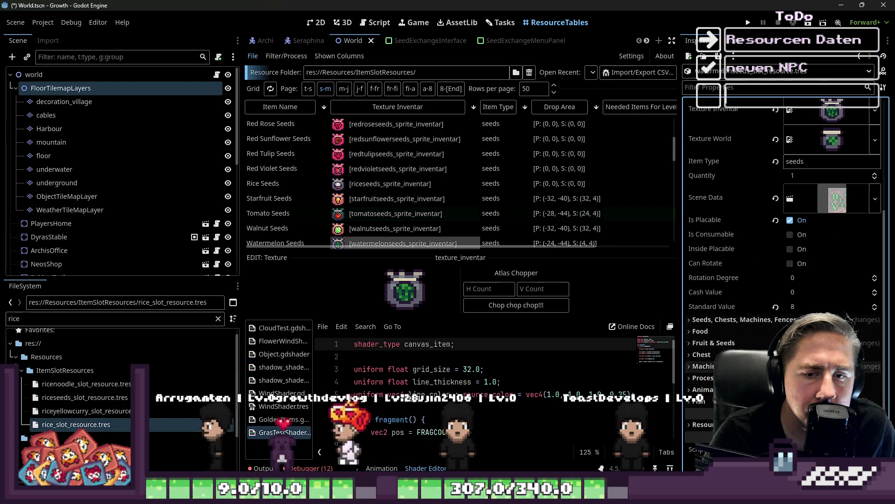
{"action": "left_click", "coordinate": [96, 424]}
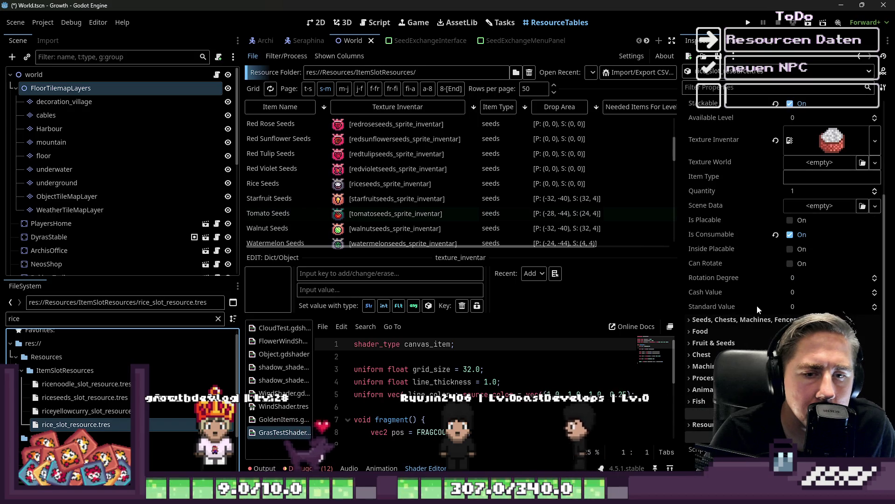
{"action": "left_click", "coordinate": [103, 397]}
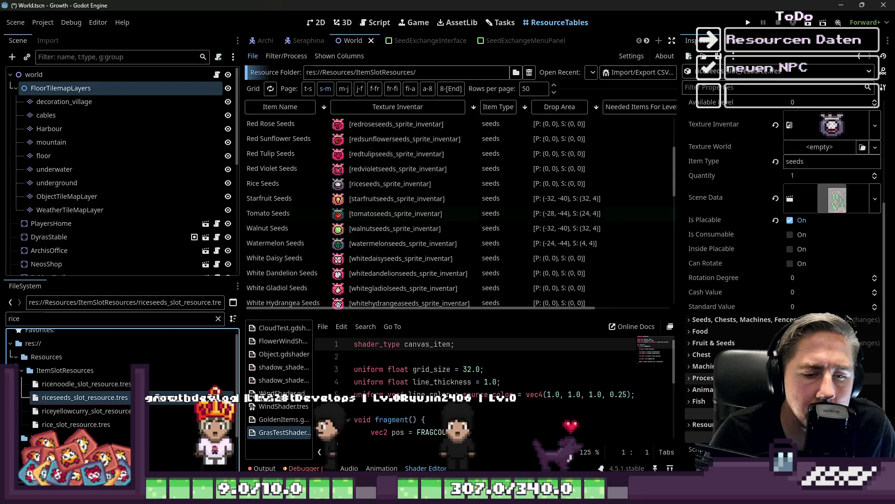
{"action": "left_click", "coordinate": [710, 377]}
{"action": "scroll", "coordinate": [746, 280], "scroll_direction": "down", "scroll_amount": 3}
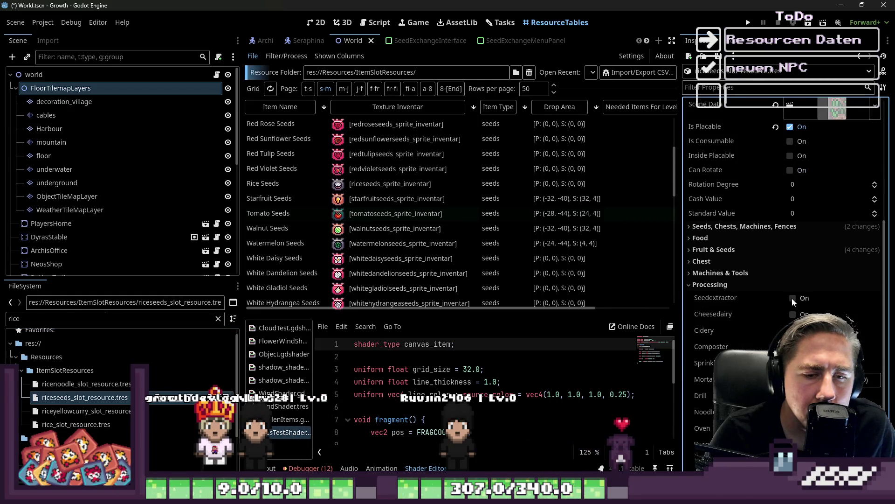
{"action": "scroll", "coordinate": [792, 298], "scroll_direction": "down", "scroll_amount": 2}
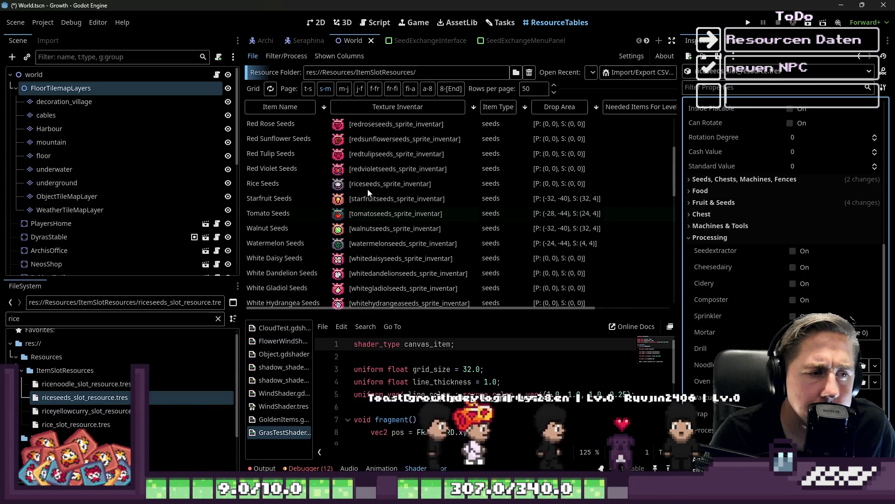
- Open Watermelon Seeds' Level Dictionary processing_time for editing, then inspect Tomato Seeds
{"action": "left_click", "coordinate": [376, 241]}
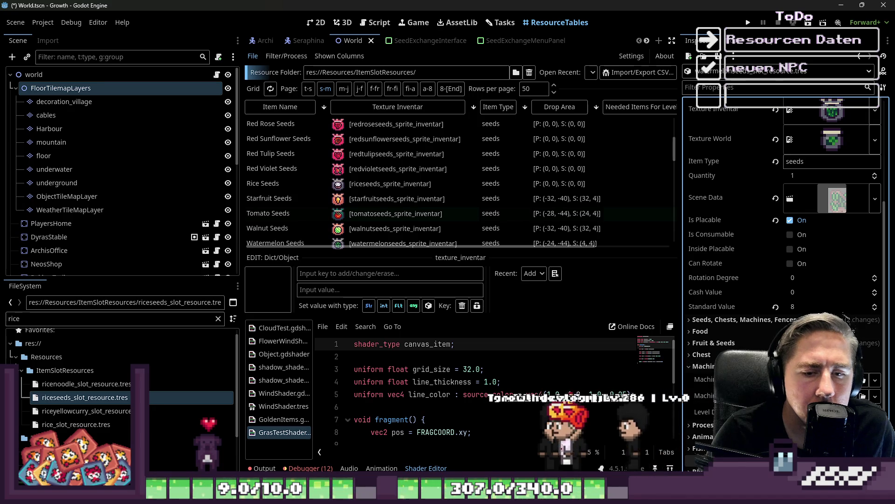
{"action": "left_click", "coordinate": [703, 366]}
{"action": "left_click", "coordinate": [703, 412]}
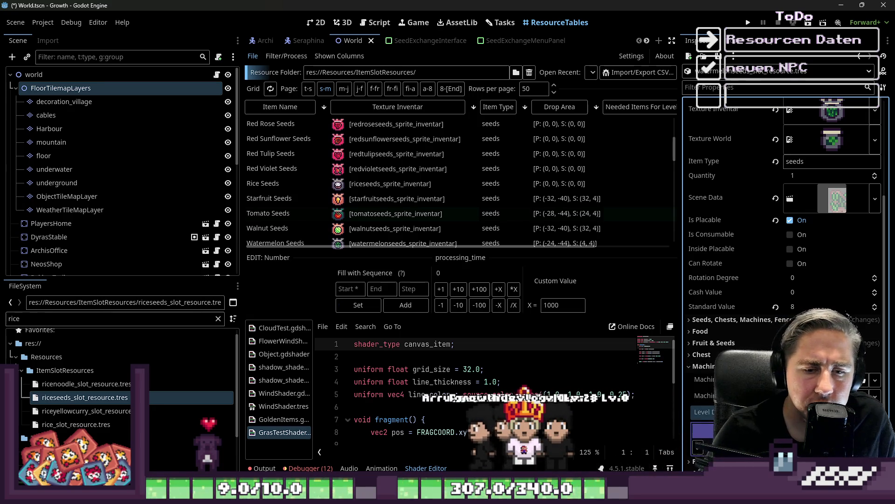
{"action": "scroll", "coordinate": [446, 178], "scroll_direction": "down", "scroll_amount": 1}
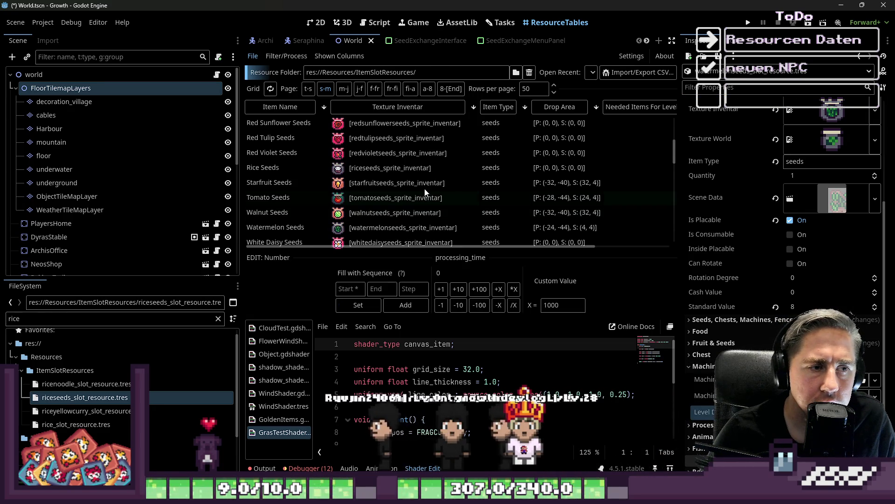
{"action": "left_click", "coordinate": [404, 200]}
- Select Tomato Seeds and expand its Machines & Tools settings
{"action": "left_click", "coordinate": [832, 269]}
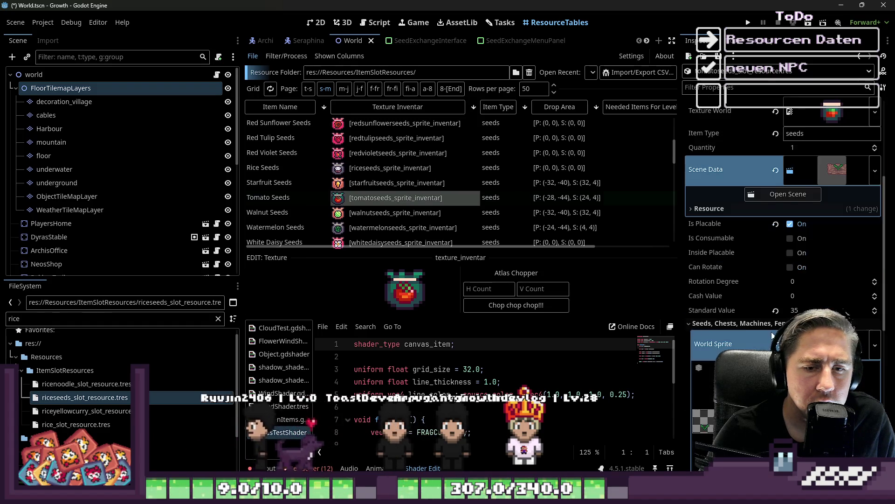
{"action": "scroll", "coordinate": [768, 329], "scroll_direction": "down", "scroll_amount": 5}
{"action": "left_click", "coordinate": [755, 366]}
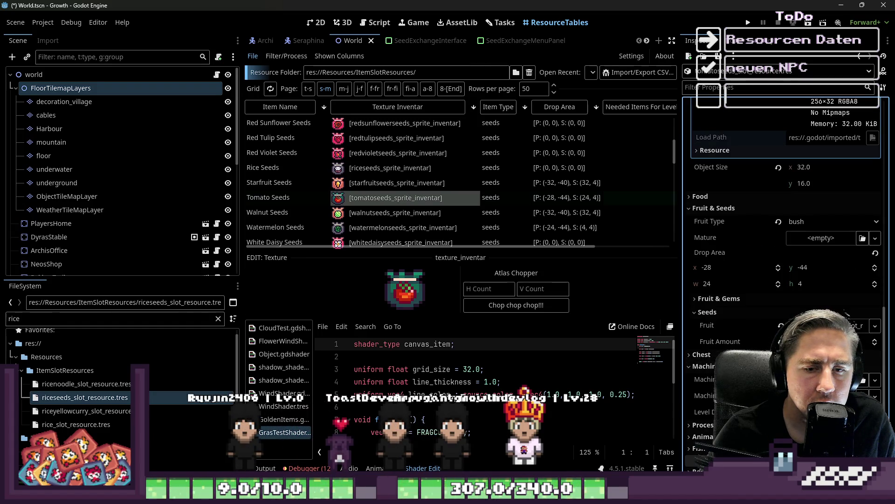
{"action": "scroll", "coordinate": [783, 280], "scroll_direction": "down", "scroll_amount": 3}
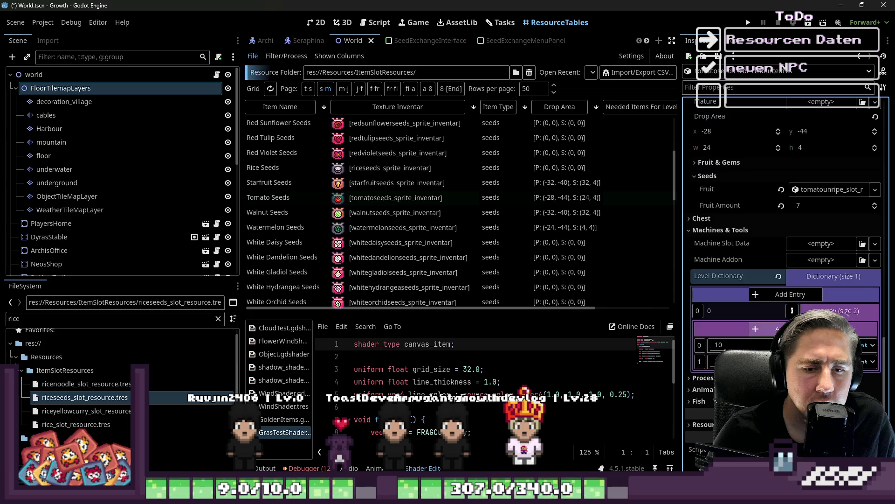
{"action": "scroll", "coordinate": [829, 296], "scroll_direction": "up", "scroll_amount": 2}
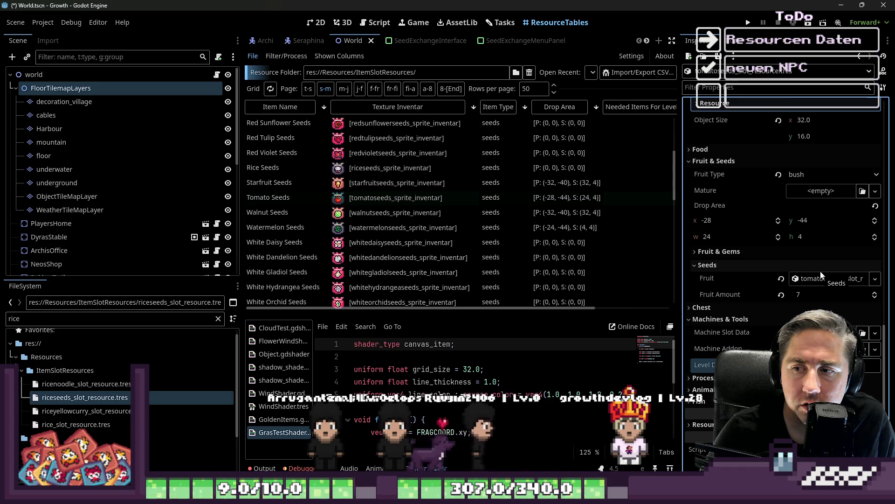
- Expand the Tomato Seeds' Level Dictionary, paste the stored value, and return to Rice Seeds
{"action": "left_click", "coordinate": [793, 365]}
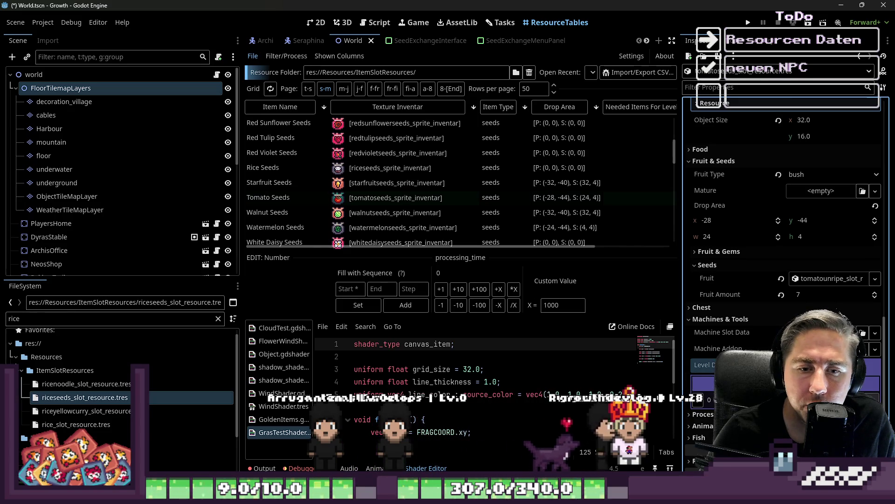
{"action": "scroll", "coordinate": [784, 279], "scroll_direction": "down", "scroll_amount": 2}
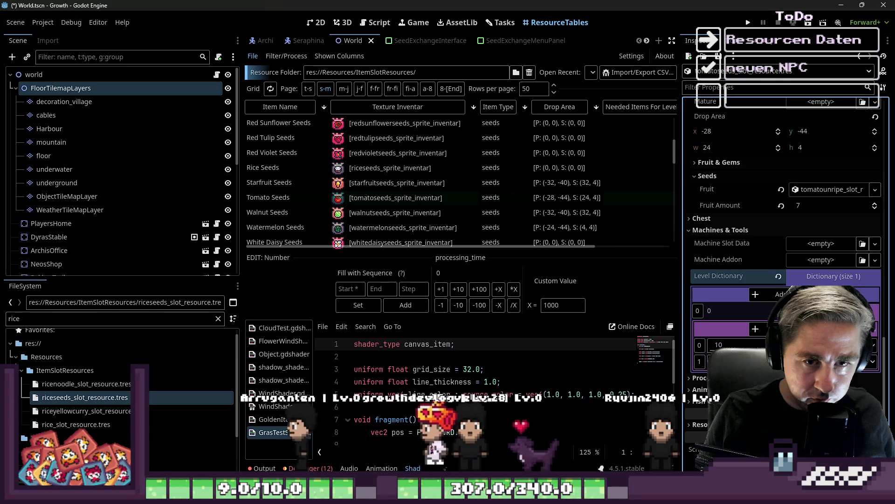
{"action": "right_click", "coordinate": [709, 278]}
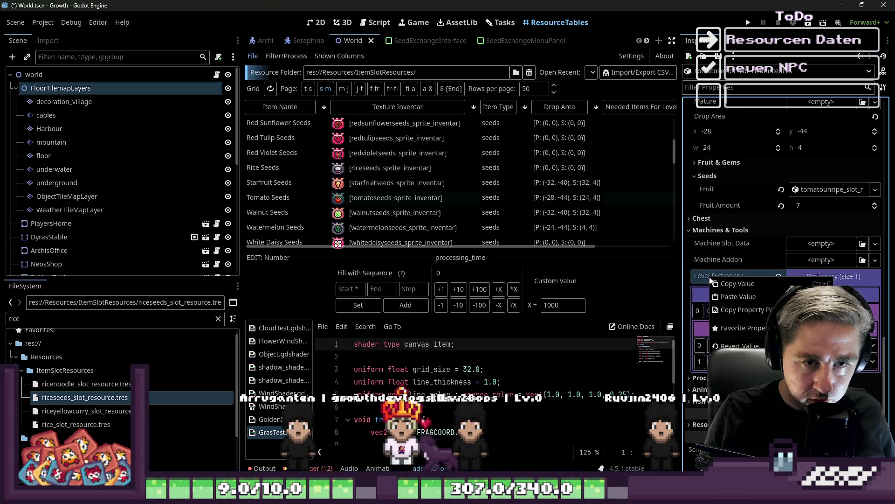
{"action": "left_click", "coordinate": [730, 297]}
{"action": "scroll", "coordinate": [467, 196], "scroll_direction": "up", "scroll_amount": 1}
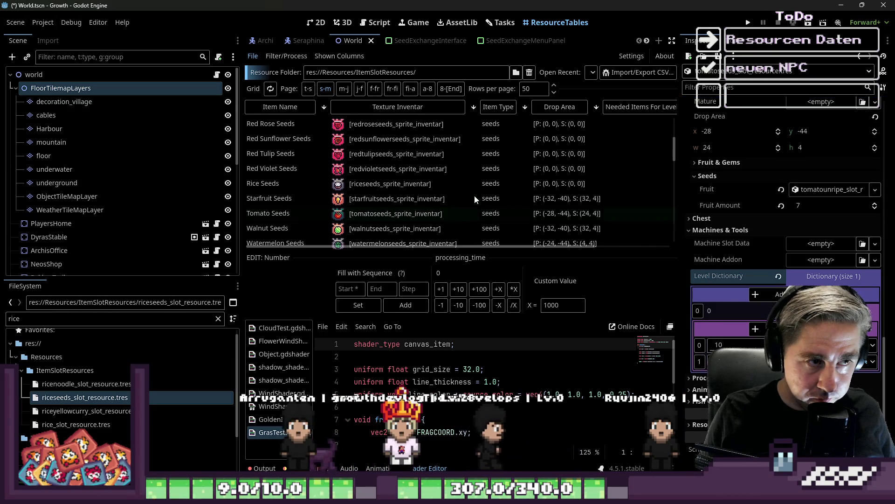
{"action": "left_click", "coordinate": [403, 182]}
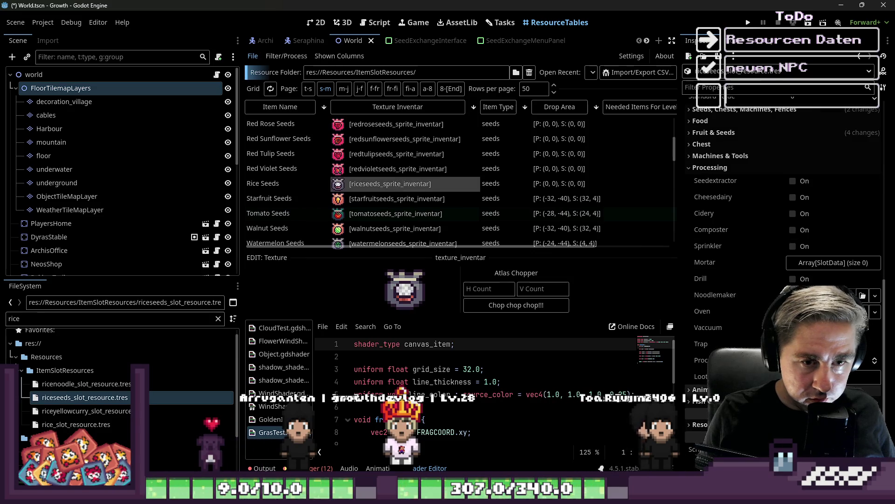
- Collapse Processing, expand Machines for Rice Seeds, and save the world scene
{"action": "left_click", "coordinate": [721, 171]}
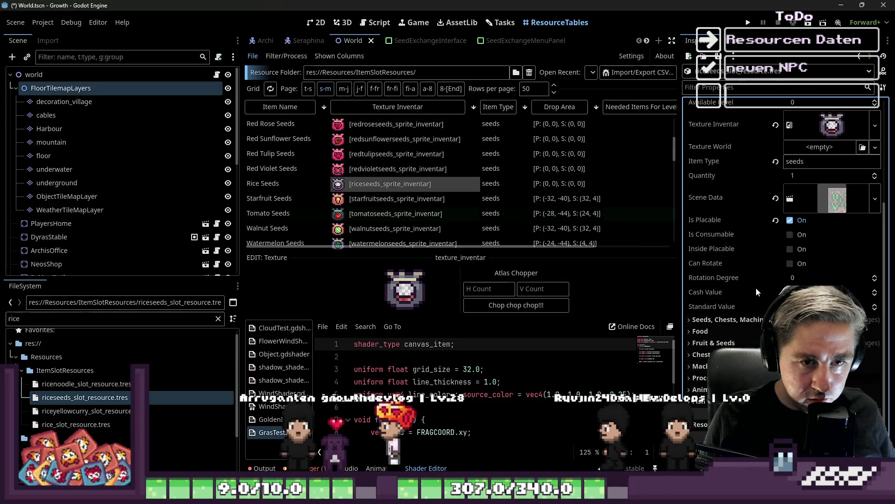
{"action": "left_click", "coordinate": [701, 366]}
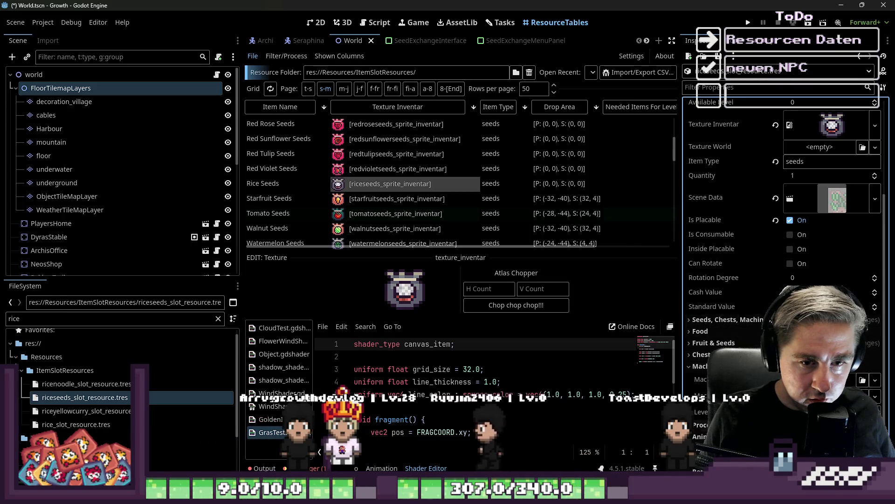
{"action": "key", "text": "Escape"}
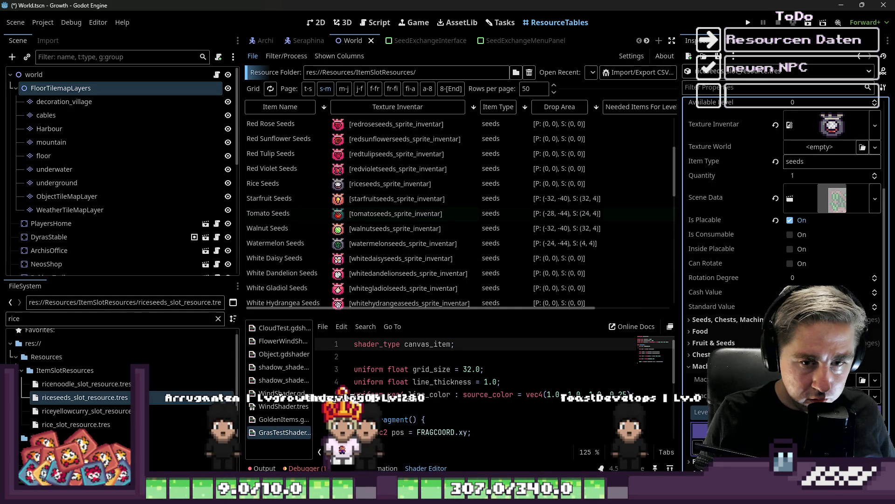
{"action": "key", "text": "ctrl+s"}
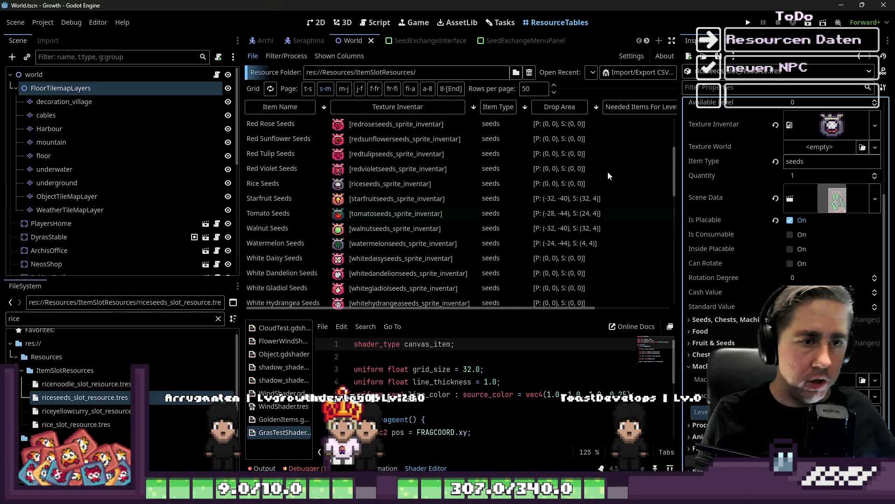
- Switch the resource table to the t-s page and browse the seed list
{"action": "scroll", "coordinate": [608, 172], "scroll_direction": "up", "scroll_amount": 3}
{"action": "scroll", "coordinate": [592, 175], "scroll_direction": "up", "scroll_amount": 5}
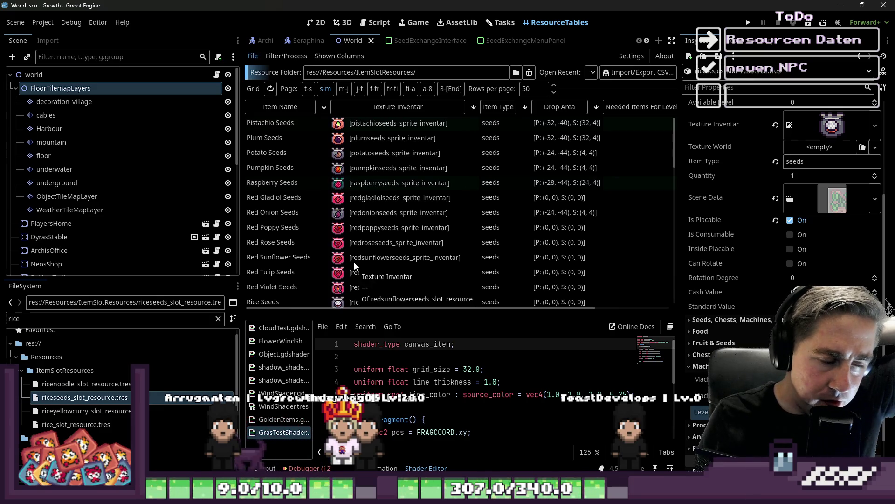
{"action": "scroll", "coordinate": [354, 252], "scroll_direction": "down", "scroll_amount": 9}
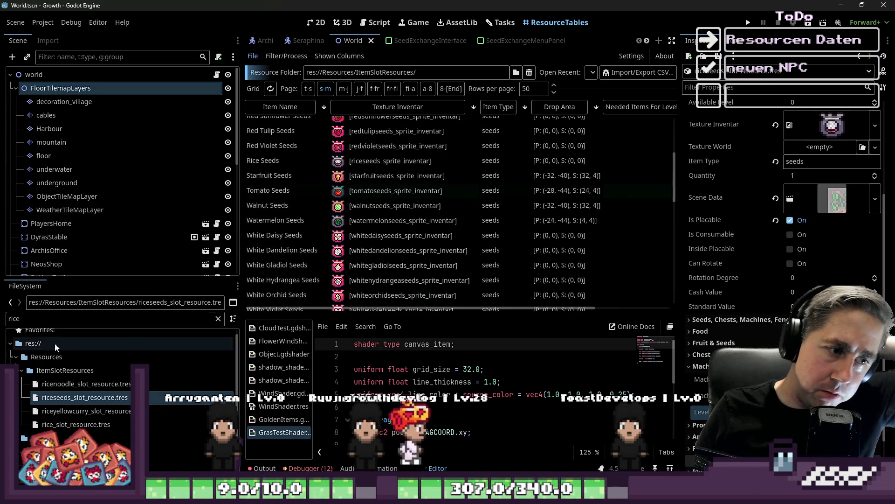
{"action": "scroll", "coordinate": [500, 169], "scroll_direction": "up", "scroll_amount": 9}
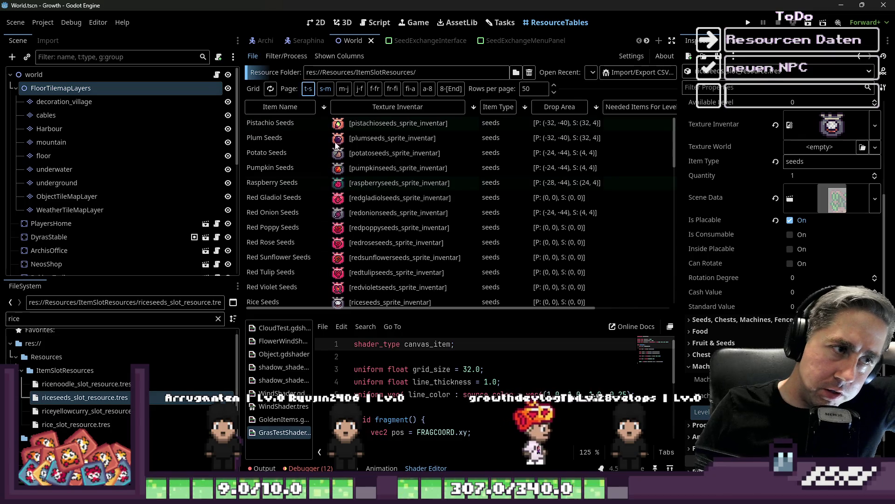
{"action": "left_click", "coordinate": [308, 89]}
{"action": "scroll", "coordinate": [417, 237], "scroll_direction": "up", "scroll_amount": 2}
{"action": "scroll", "coordinate": [416, 237], "scroll_direction": "down", "scroll_amount": 3}
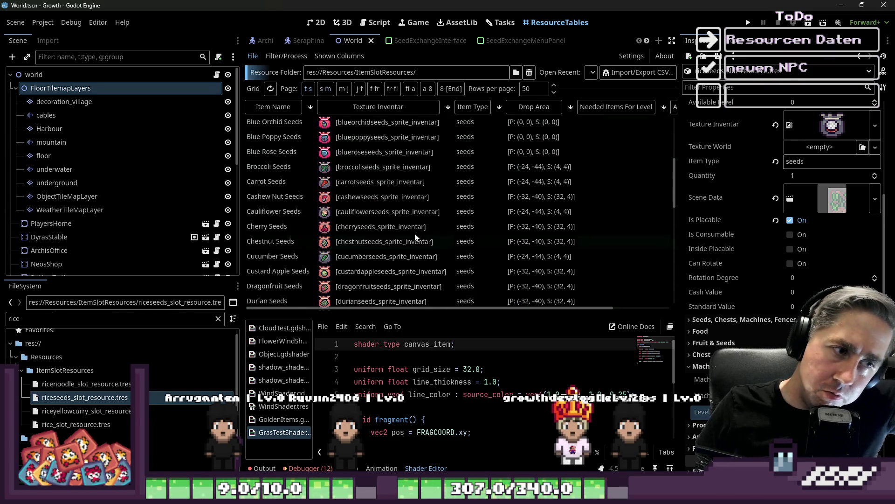
- Select the Macadamia Seeds resource and filter the FileSystem for 'macadami'
{"action": "scroll", "coordinate": [473, 186], "scroll_direction": "down", "scroll_amount": 8}
{"action": "scroll", "coordinate": [548, 220], "scroll_direction": "down", "scroll_amount": 5}
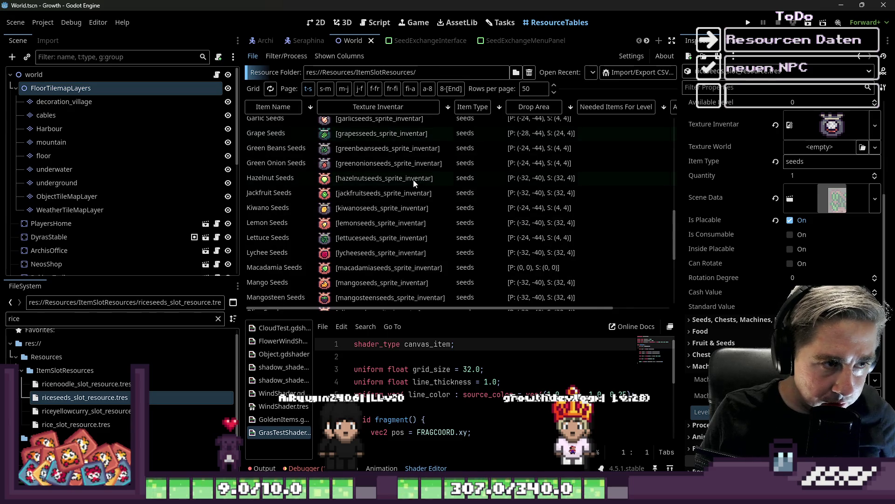
{"action": "scroll", "coordinate": [428, 270], "scroll_direction": "down", "scroll_amount": 2}
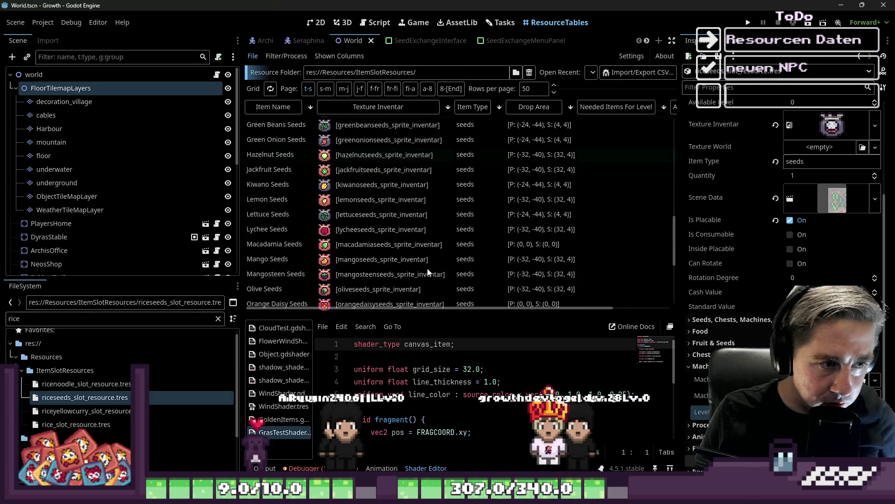
{"action": "left_click", "coordinate": [393, 239]}
{"action": "left_click", "coordinate": [372, 248]}
{"action": "double_click", "coordinate": [140, 315]}
{"action": "type", "text": "macadami"}
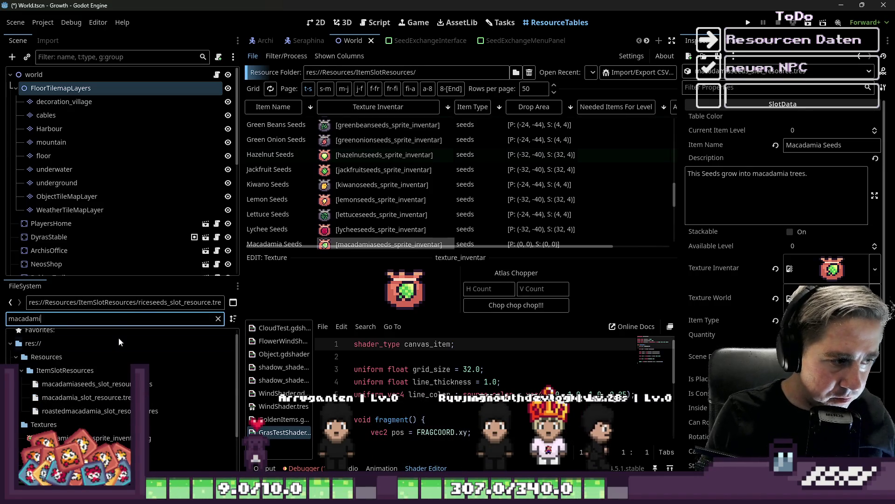
- View macadamia_tree_sheet.png in Aseprite, then close Aseprite
{"action": "scroll", "coordinate": [118, 337], "scroll_direction": "down", "scroll_amount": 2}
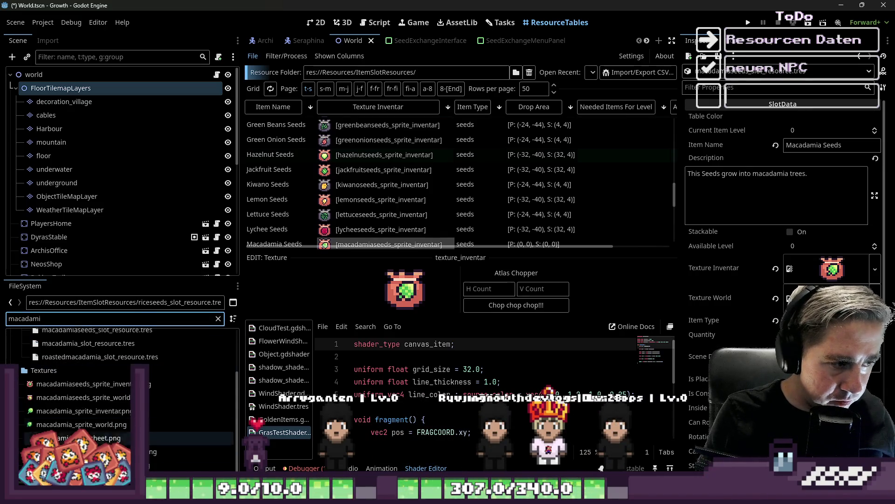
{"action": "right_click", "coordinate": [80, 438]}
{"action": "left_click", "coordinate": [112, 440]}
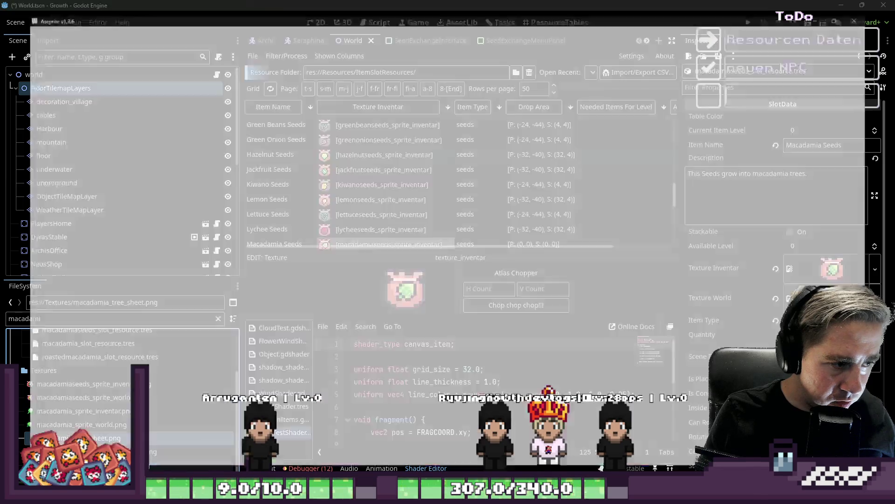
{"action": "scroll", "coordinate": [474, 236], "scroll_direction": "up", "scroll_amount": 2}
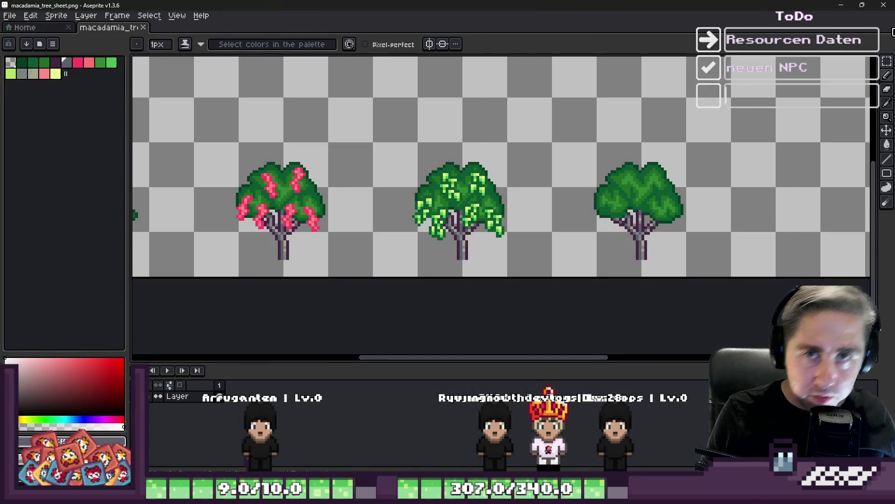
{"action": "key", "text": "ctrl+q"}
{"action": "scroll", "coordinate": [373, 171], "scroll_direction": "up", "scroll_amount": 6}
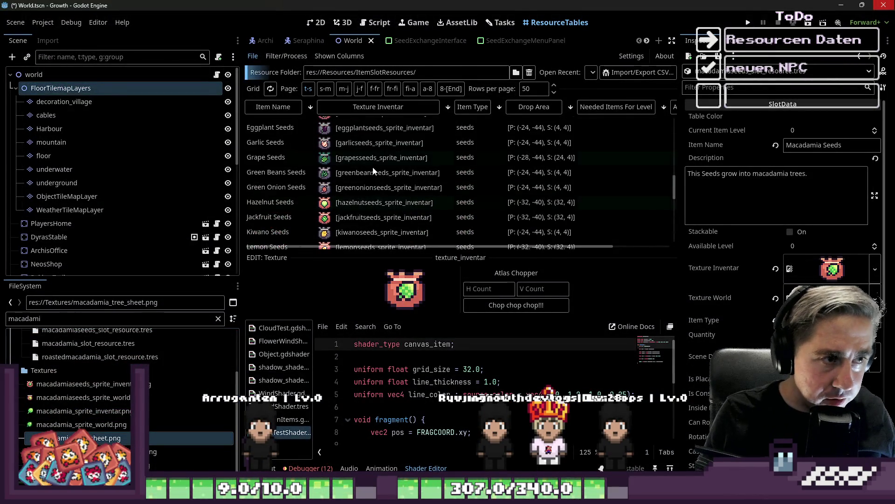
- Copy the Drop Area value from the Apple Seeds resource
{"action": "scroll", "coordinate": [384, 165], "scroll_direction": "up", "scroll_amount": 4}
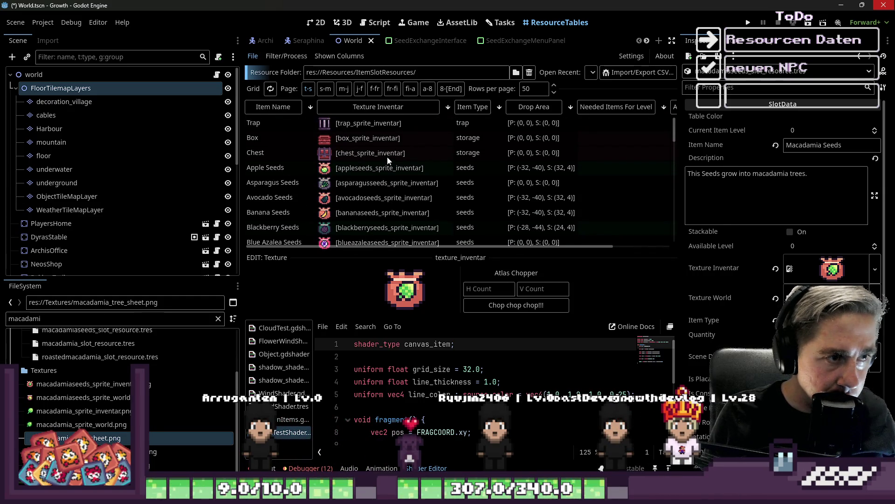
{"action": "scroll", "coordinate": [387, 157], "scroll_direction": "down", "scroll_amount": 1}
{"action": "scroll", "coordinate": [385, 154], "scroll_direction": "down", "scroll_amount": 1}
{"action": "left_click", "coordinate": [472, 139]}
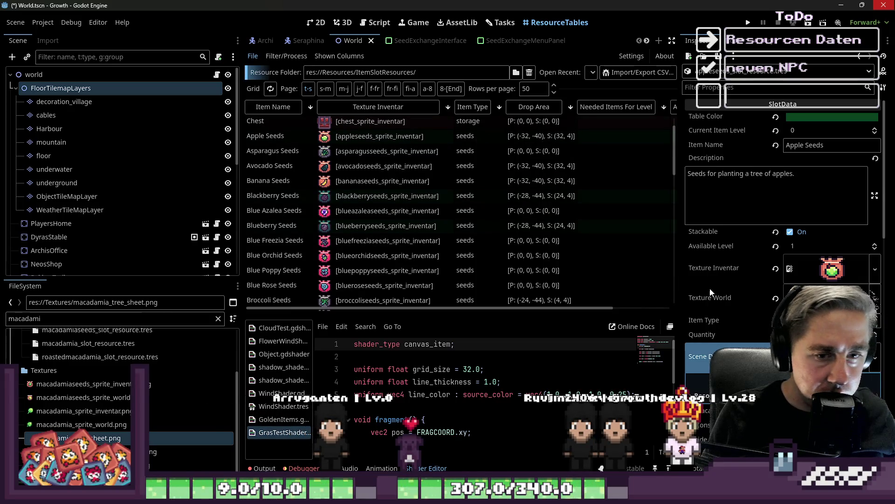
{"action": "scroll", "coordinate": [711, 291], "scroll_direction": "down", "scroll_amount": 8}
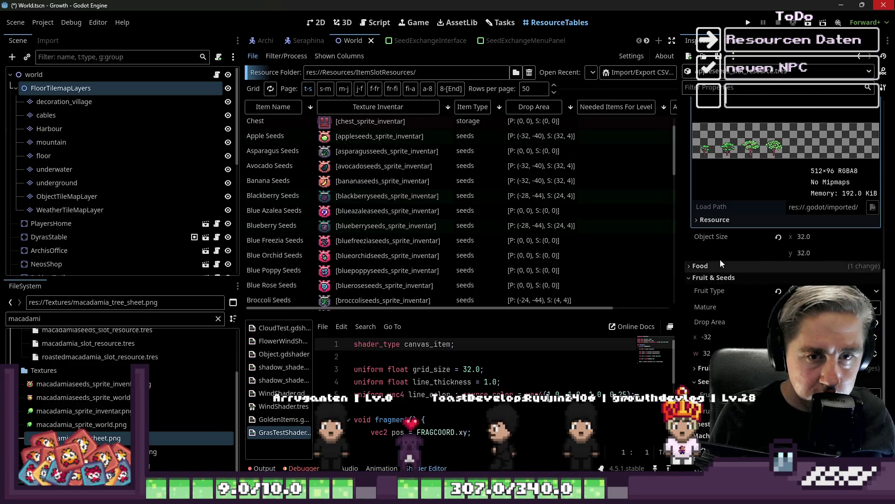
{"action": "scroll", "coordinate": [714, 254], "scroll_direction": "down", "scroll_amount": 3}
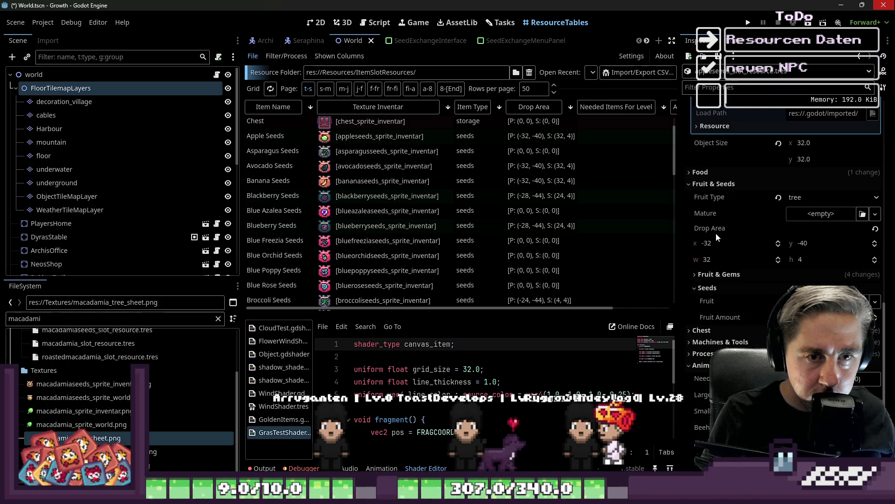
{"action": "right_click", "coordinate": [717, 230]}
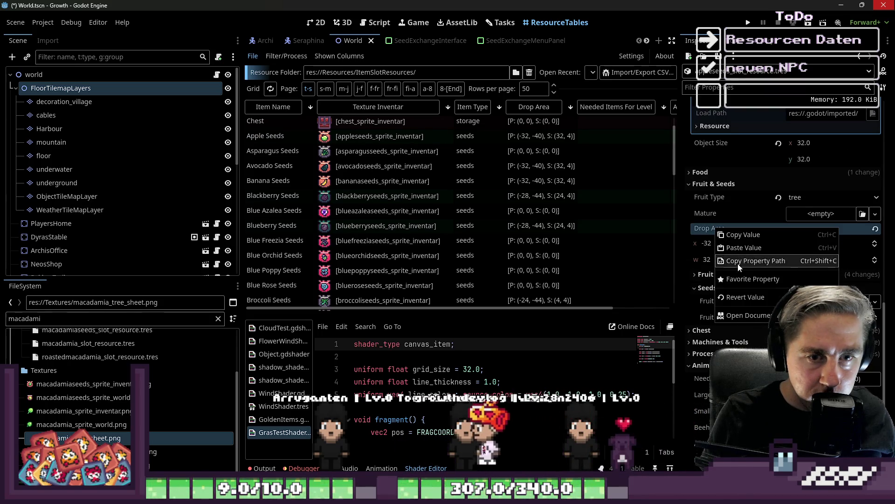
{"action": "left_click", "coordinate": [743, 234]}
- Paste the drop area (-32, -40, 32 by 4) onto Macadamia Seeds and run the project
{"action": "scroll", "coordinate": [499, 233], "scroll_direction": "down", "scroll_amount": 5}
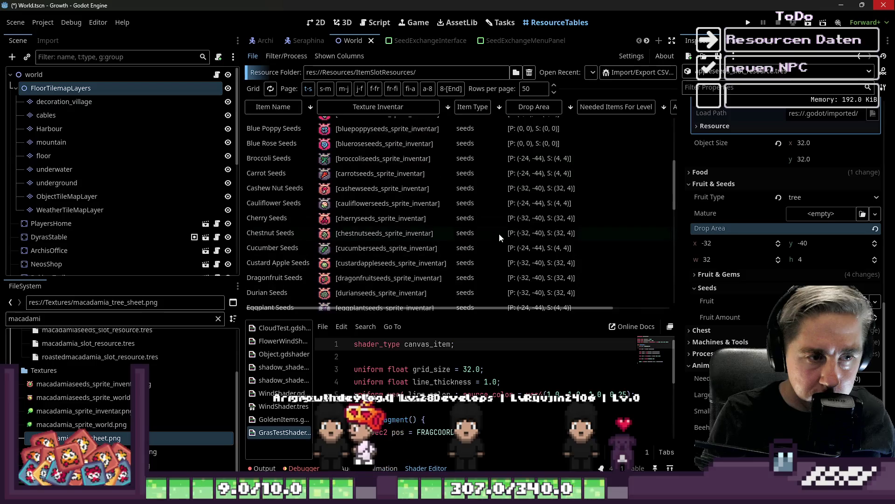
{"action": "scroll", "coordinate": [499, 233], "scroll_direction": "down", "scroll_amount": 5}
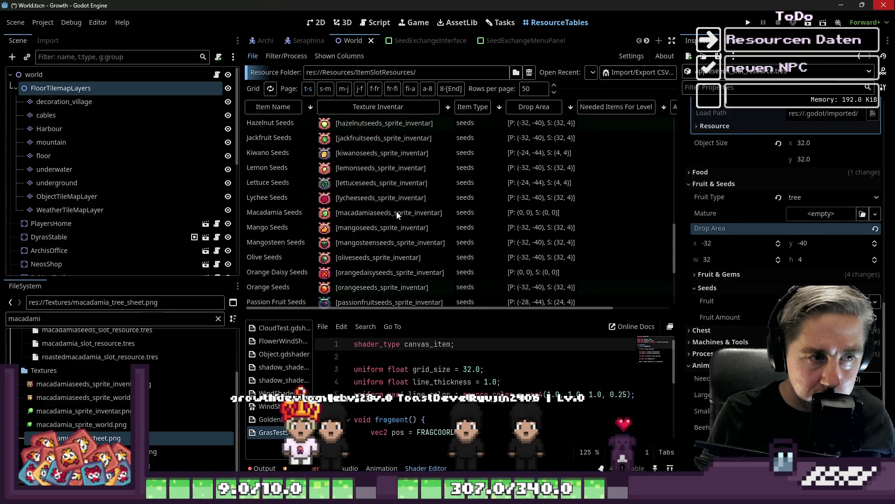
{"action": "left_click", "coordinate": [541, 213]}
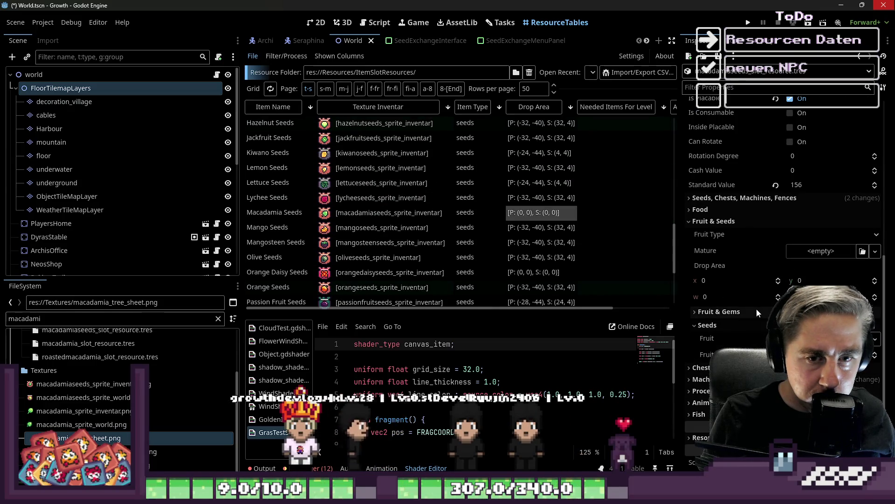
{"action": "right_click", "coordinate": [713, 264]}
{"action": "left_click", "coordinate": [723, 284]}
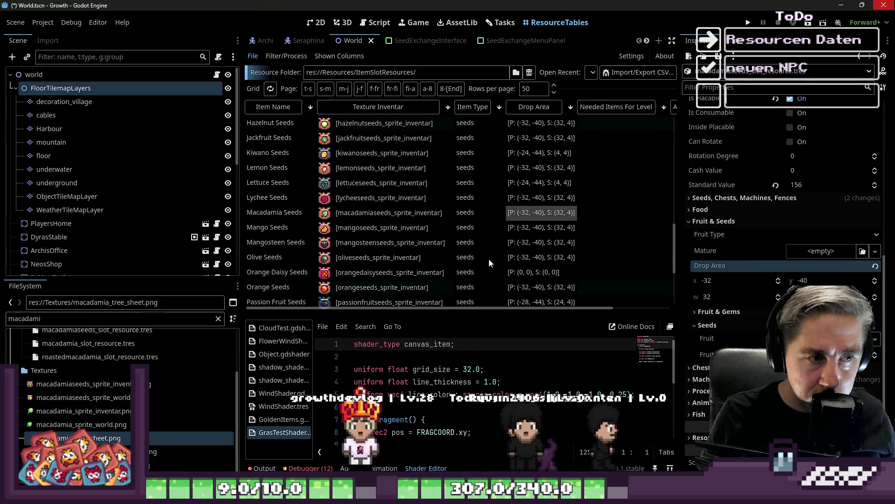
{"action": "scroll", "coordinate": [419, 274], "scroll_direction": "down", "scroll_amount": 2}
{"action": "left_click", "coordinate": [748, 22]}
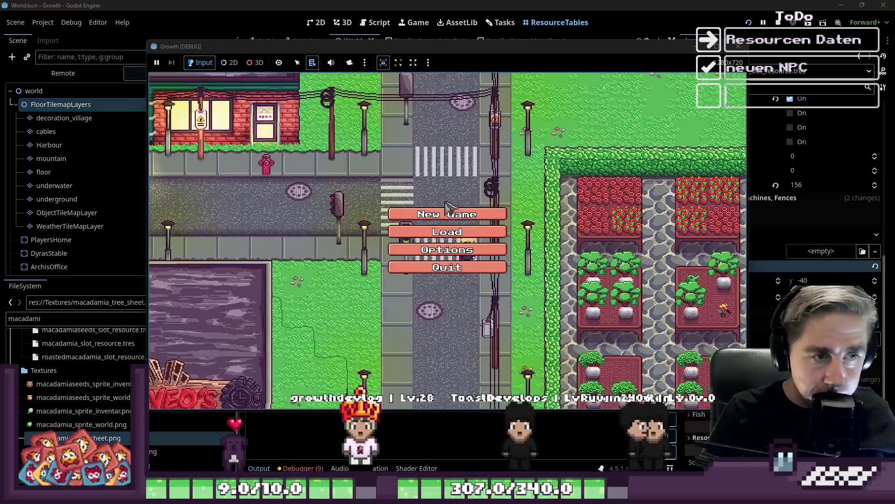
- Start a new game with a character named 'asdd' and browse the inventory grid
{"action": "left_click", "coordinate": [448, 213]}
{"action": "type", "text": "asd"}
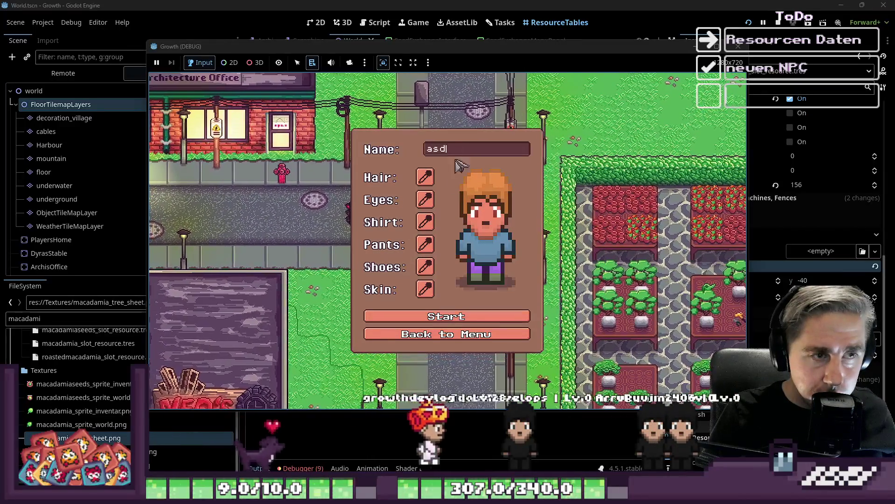
{"action": "type", "text": "d"}
{"action": "key", "text": "Return"}
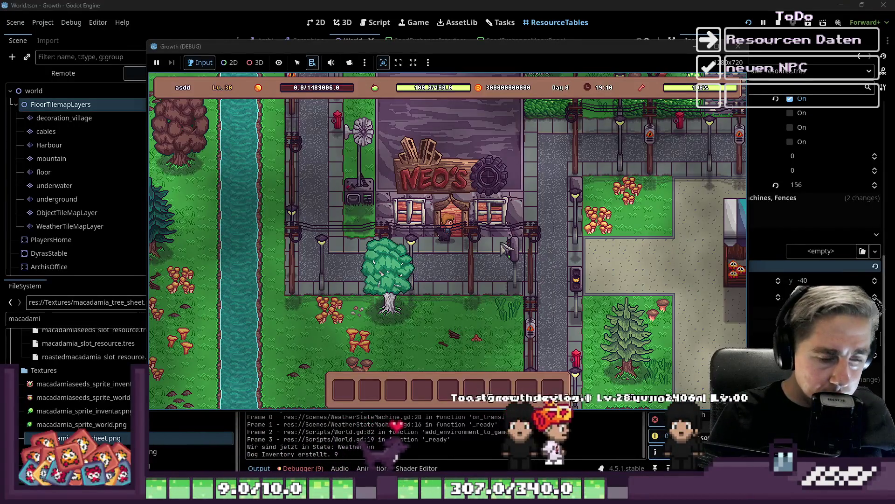
{"action": "key", "text": "i"}
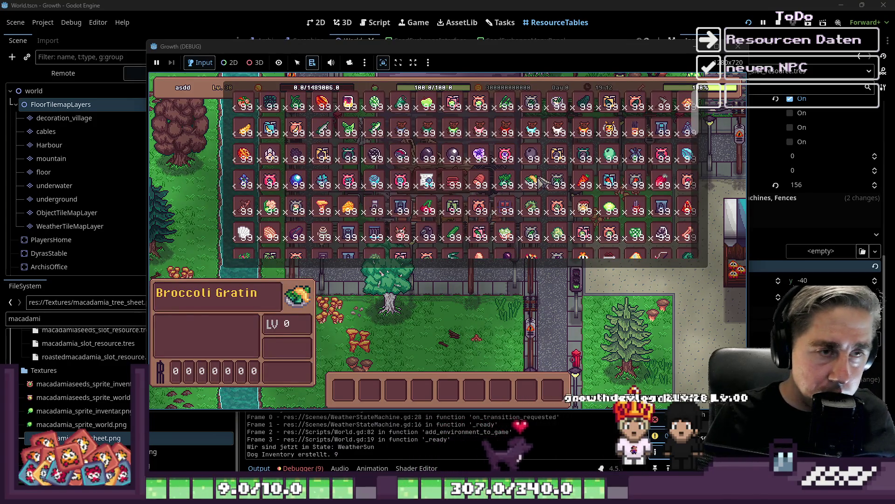
{"action": "scroll", "coordinate": [541, 181], "scroll_direction": "down", "scroll_amount": 5}
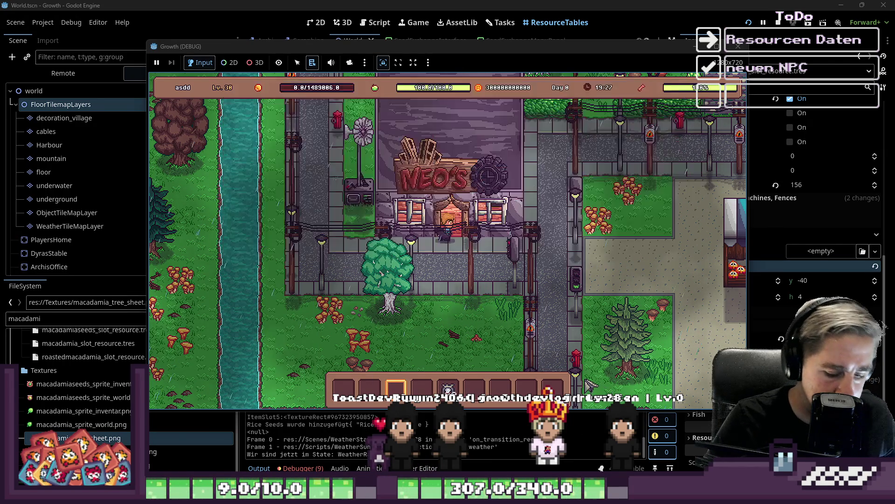
- Walk out of the shop, collect the rice drops, and plant a seed at the row's end
{"action": "key", "text": "s"}
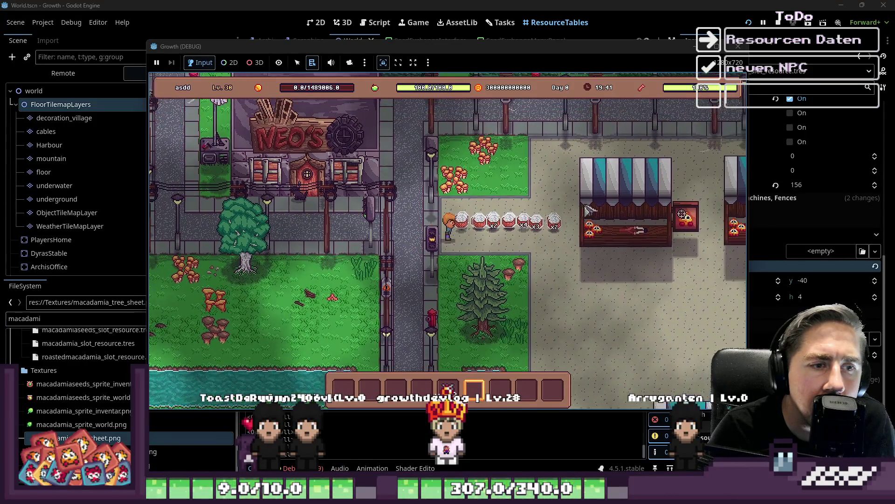
{"action": "key", "text": "d"}
{"action": "key", "text": "s"}
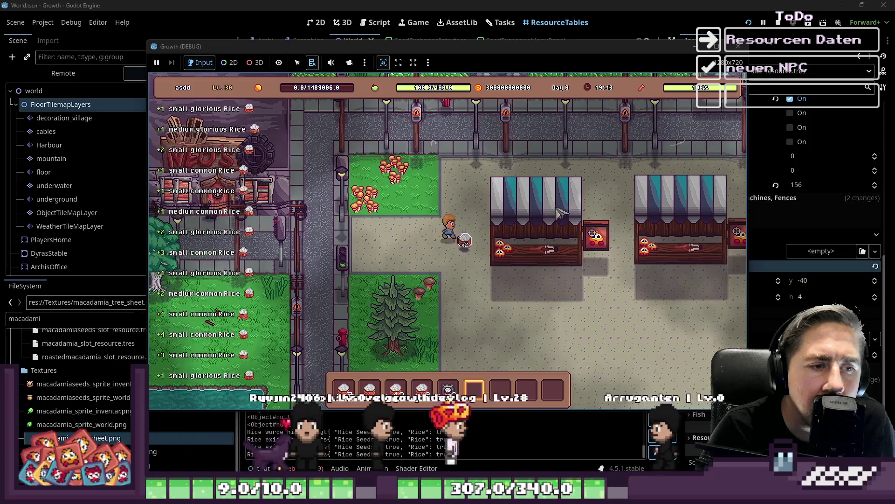
{"action": "key", "text": "s"}
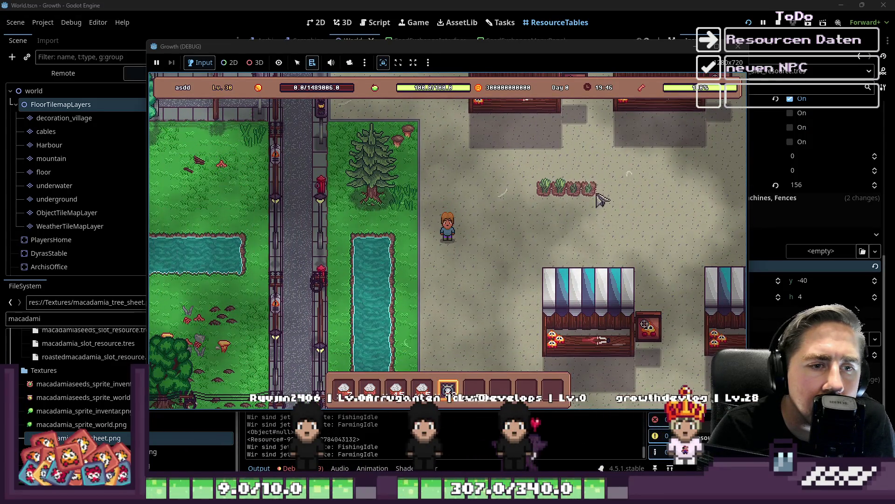
{"action": "left_click", "coordinate": [632, 192]}
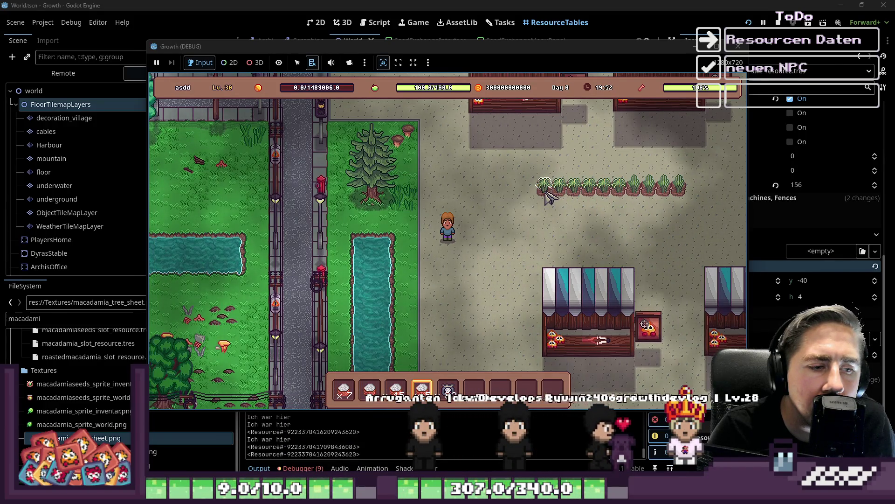
- Harvest the crop row with hotbar slot 6, gather the rice, and close the game
{"action": "key", "text": "6"}
{"action": "left_click_drag", "start_coordinate": [550, 198], "coordinate": [686, 193]}
{"action": "key", "text": "d"}
{"action": "key", "text": "w"}
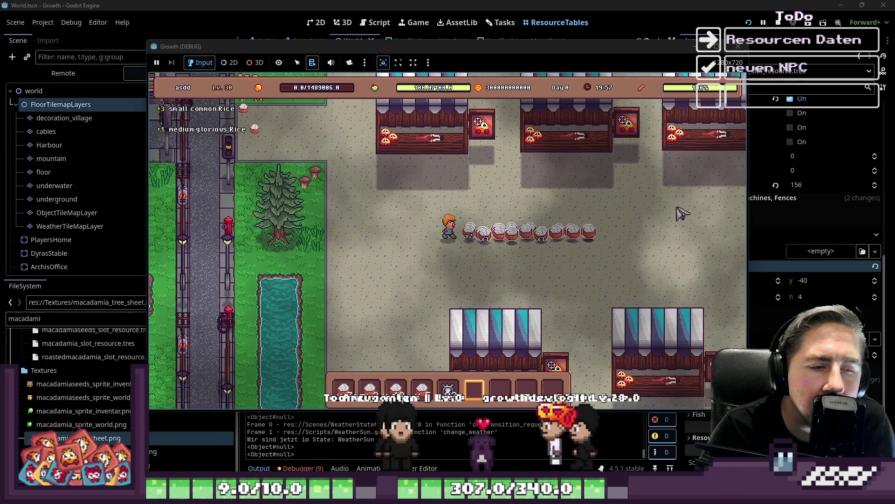
{"action": "key", "text": "d"}
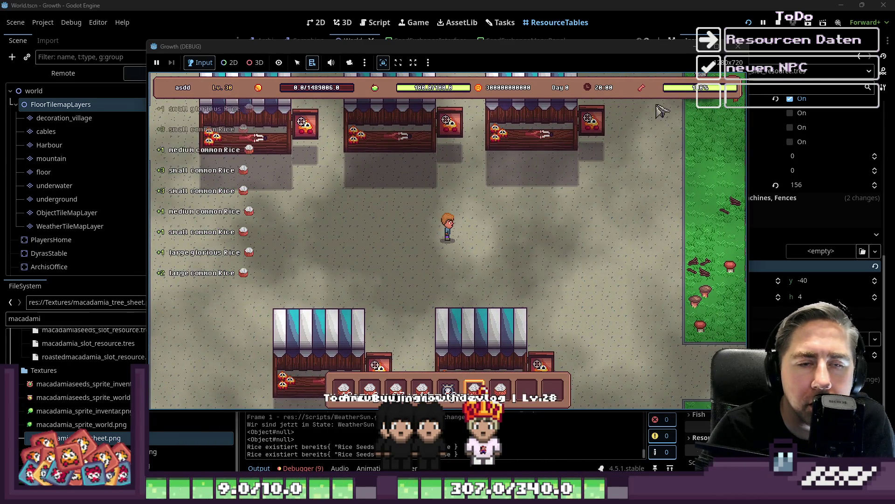
{"action": "left_click", "coordinate": [739, 47]}
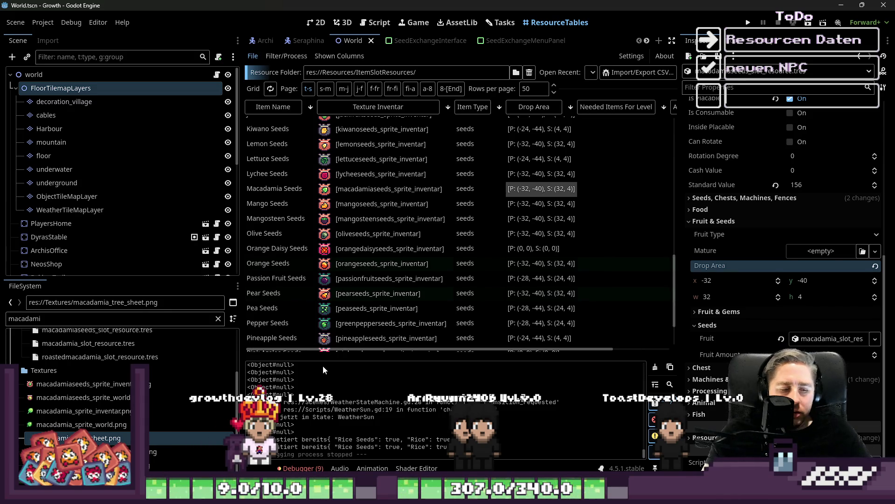
- Check 'Rice als Pflanze und als Slot Resource' in the Add Dishes to Elaras Restaurant task
{"action": "scroll", "coordinate": [430, 222], "scroll_direction": "down", "scroll_amount": 3}
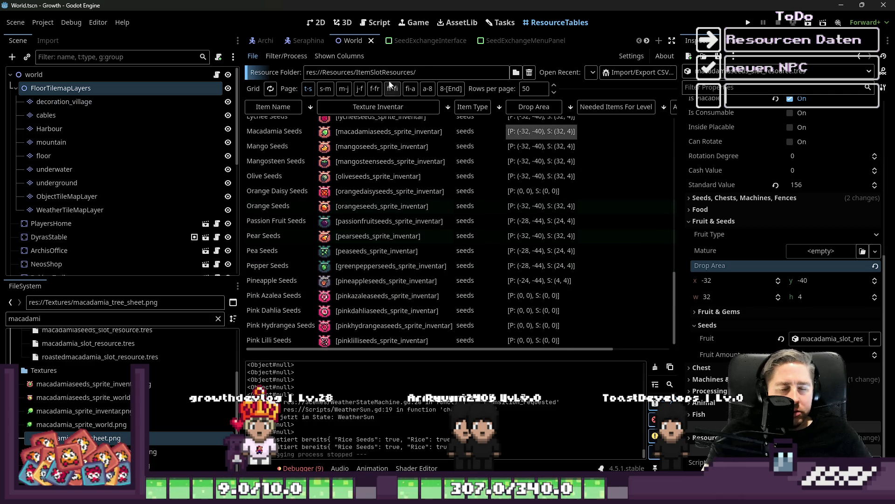
{"action": "left_click", "coordinate": [508, 23]}
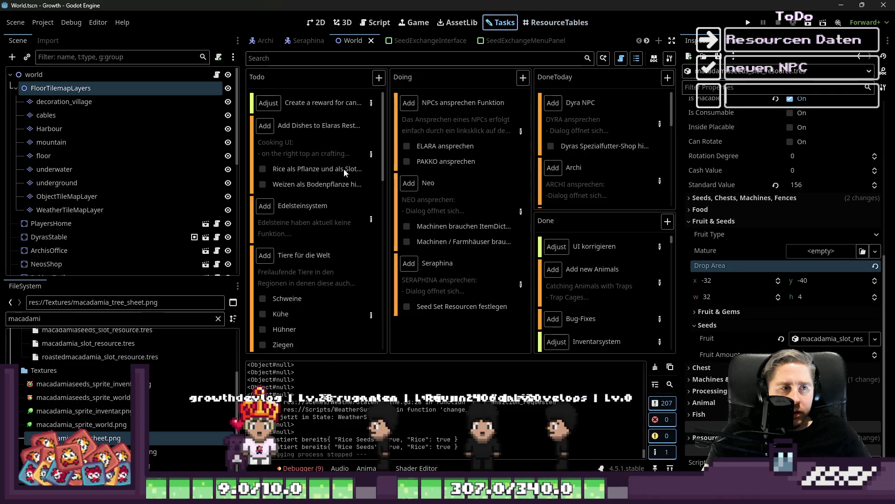
{"action": "double_click", "coordinate": [355, 158]}
{"action": "scroll", "coordinate": [447, 292], "scroll_direction": "down", "scroll_amount": 5}
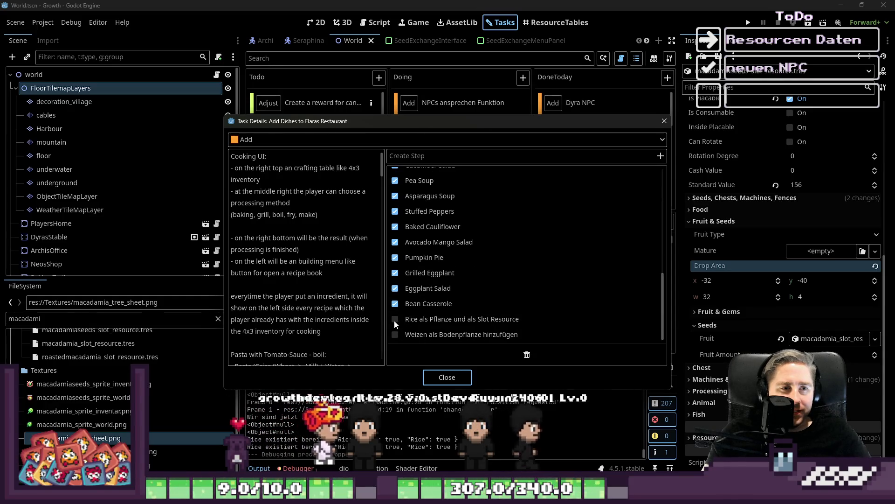
{"action": "left_click", "coordinate": [395, 320]}
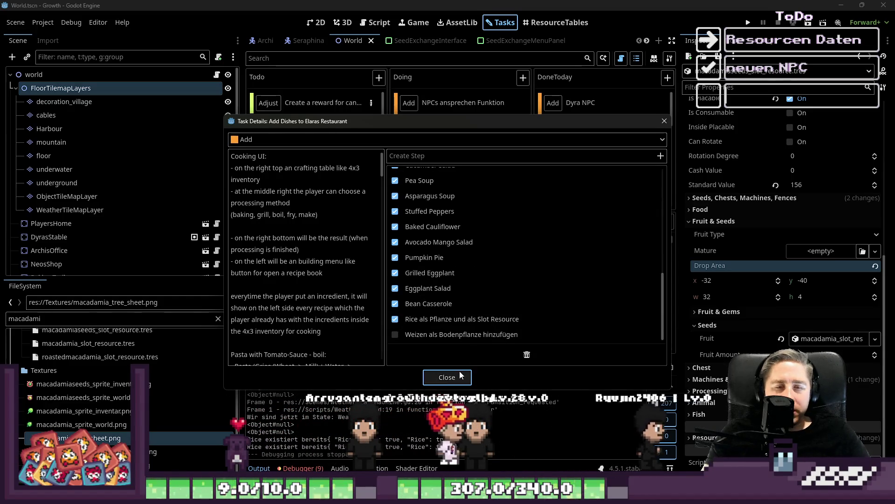
{"action": "scroll", "coordinate": [320, 298], "scroll_direction": "down", "scroll_amount": 5}
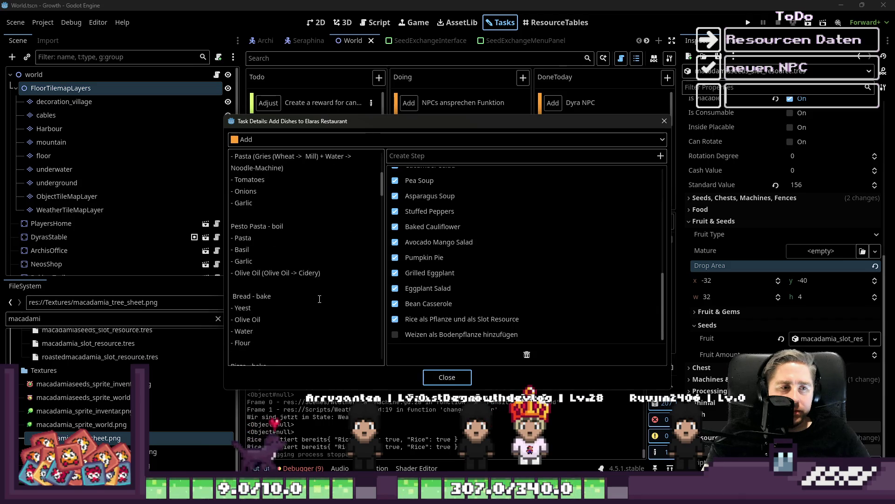
{"action": "scroll", "coordinate": [319, 296], "scroll_direction": "down", "scroll_amount": 10}
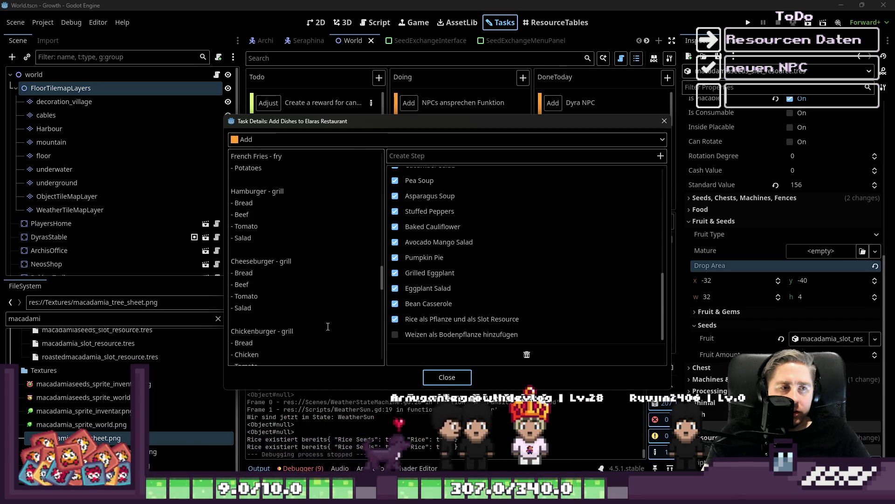
{"action": "scroll", "coordinate": [338, 321], "scroll_direction": "down", "scroll_amount": 3}
{"action": "left_click", "coordinate": [446, 376]}
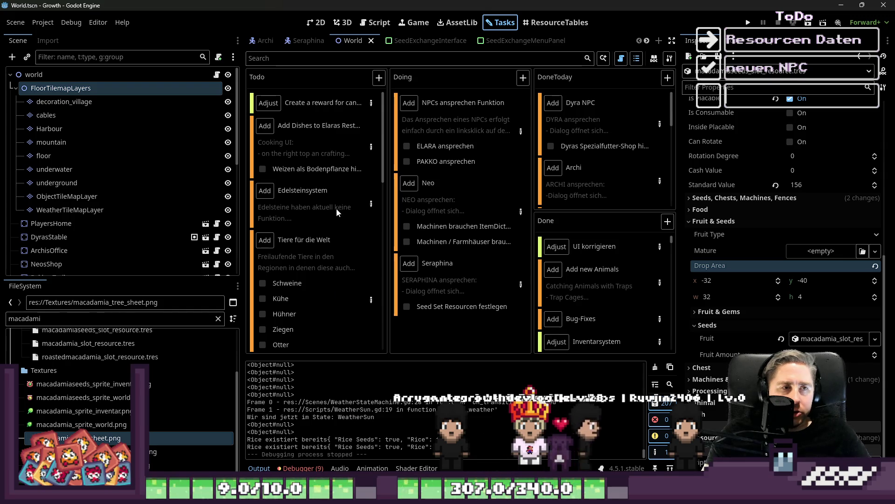
- Recheck the task details, reposition the Add Dishes card, and relaunch the game
{"action": "mouse_move", "coordinate": [333, 209]}
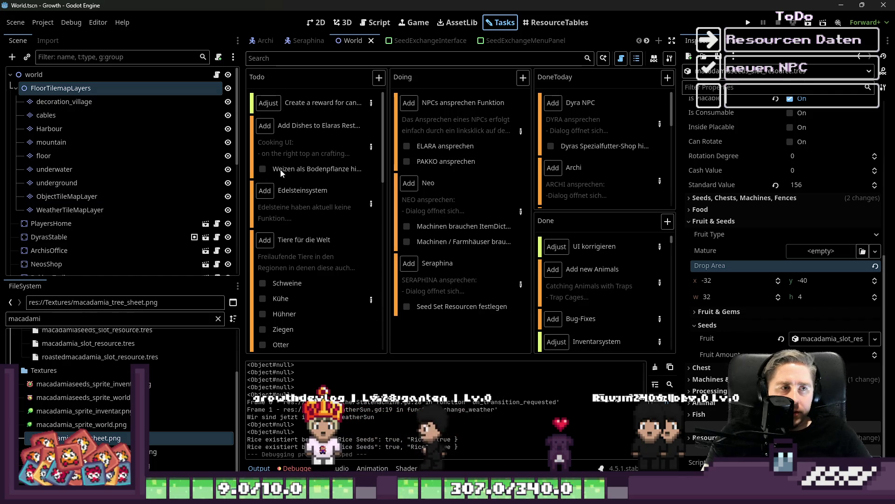
{"action": "double_click", "coordinate": [307, 154]}
{"action": "scroll", "coordinate": [309, 222], "scroll_direction": "down", "scroll_amount": 15}
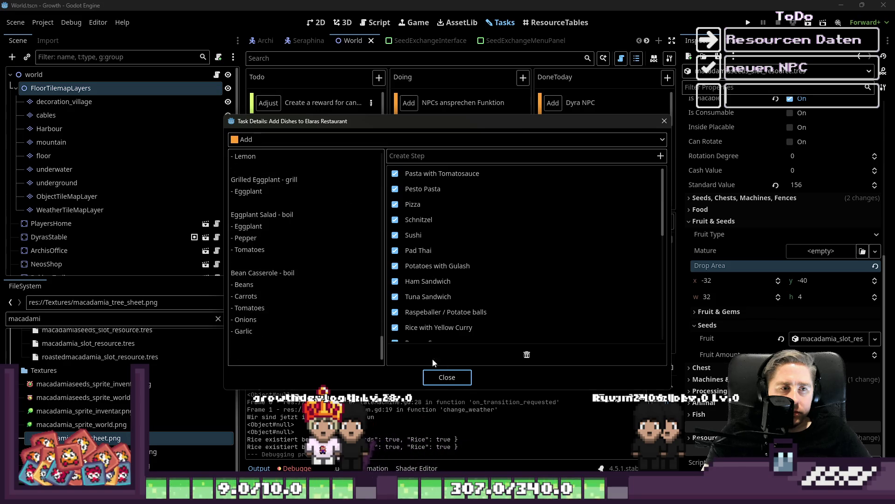
{"action": "left_click", "coordinate": [436, 377]}
{"action": "mouse_move", "coordinate": [340, 149]}
{"action": "left_mouse_down"}
{"action": "mouse_move", "coordinate": [345, 139]}
{"action": "mouse_move", "coordinate": [623, 173]}
{"action": "mouse_move", "coordinate": [341, 153]}
{"action": "mouse_move", "coordinate": [326, 136]}
{"action": "mouse_move", "coordinate": [313, 167]}
{"action": "left_mouse_up"}
{"action": "scroll", "coordinate": [313, 167], "scroll_direction": "down", "scroll_amount": 5}
{"action": "key", "text": "F5"}
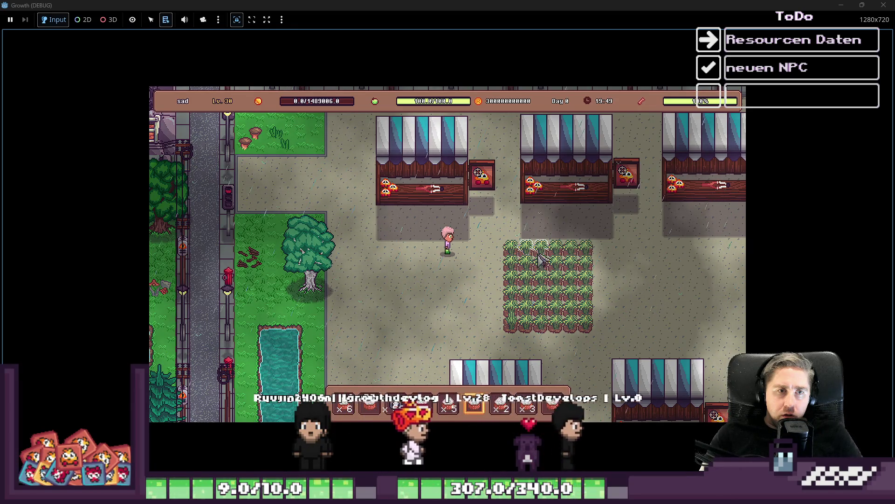
- Harvest the rice field and walk over all the dropped rice
{"action": "left_click", "coordinate": [513, 260]}
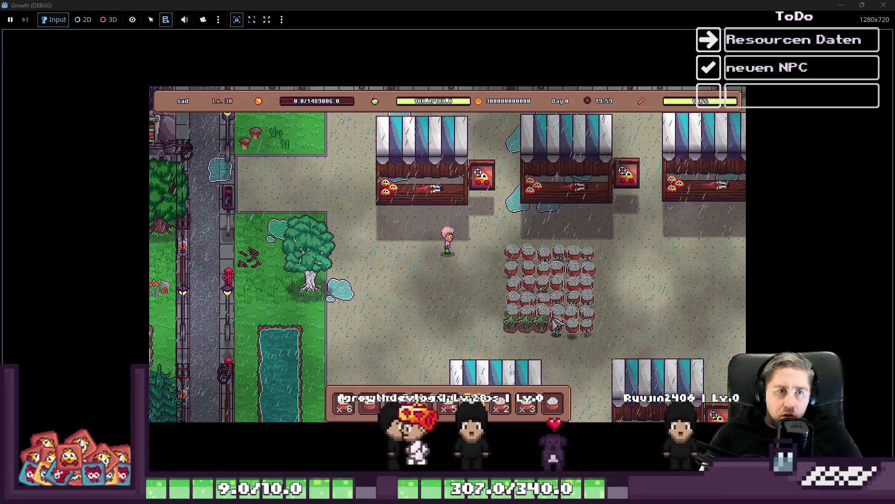
{"action": "key", "text": "d"}
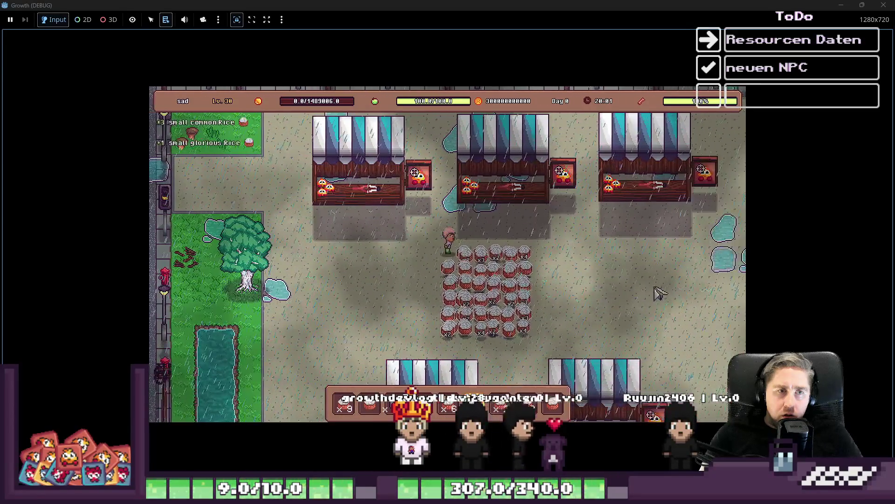
{"action": "key", "text": "w"}
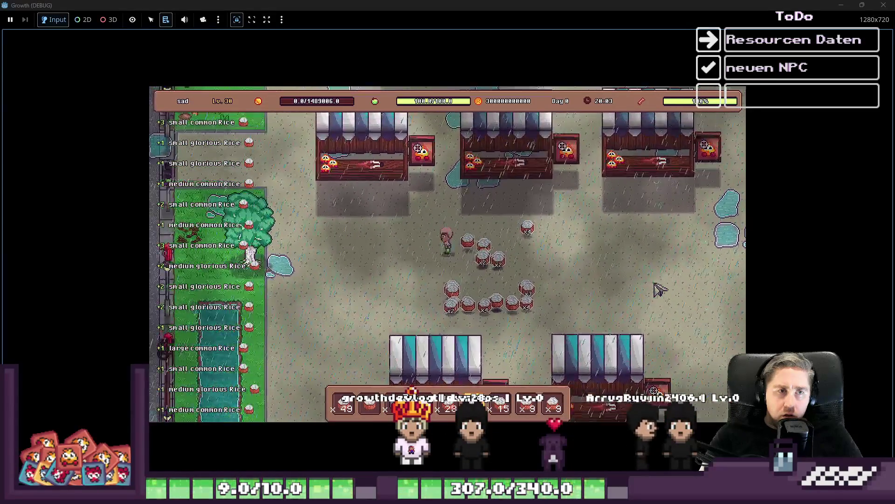
{"action": "key", "text": "s"}
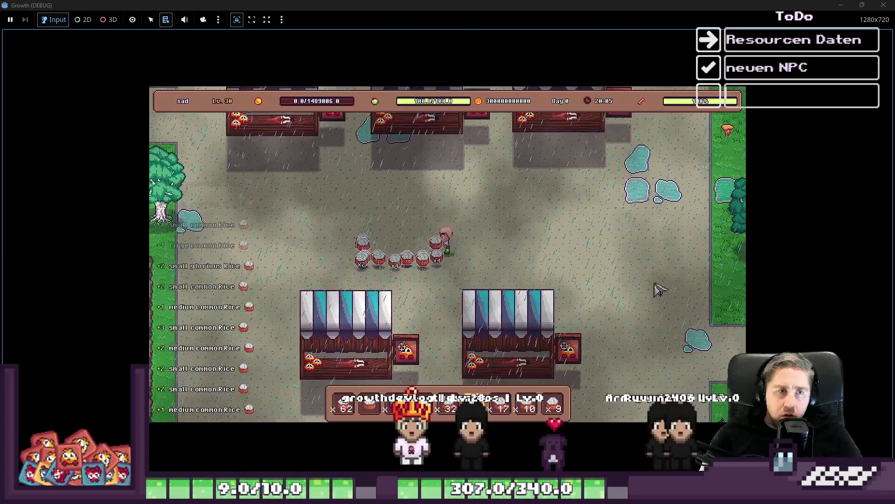
{"action": "key", "text": "a"}
{"action": "key", "text": "a"}
- Check the inventory for the 79 rice, then switch to the plant sprite in Aseprite
{"action": "key", "text": "i"}
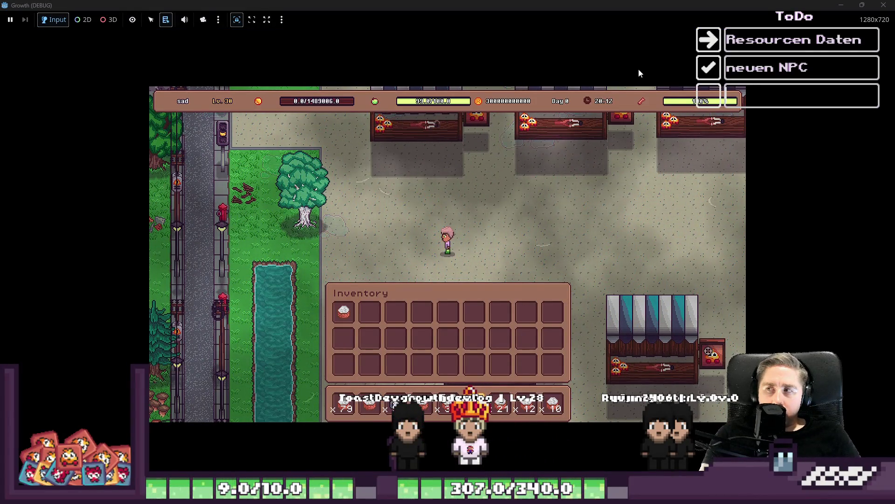
{"action": "key", "text": "i"}
{"action": "key", "text": "w"}
{"action": "key", "text": "a"}
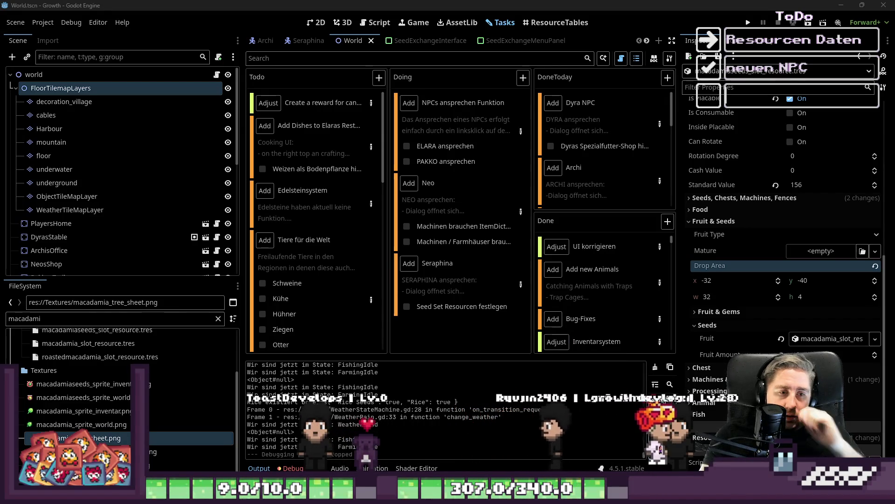
{"action": "key", "text": "alt+Tab"}
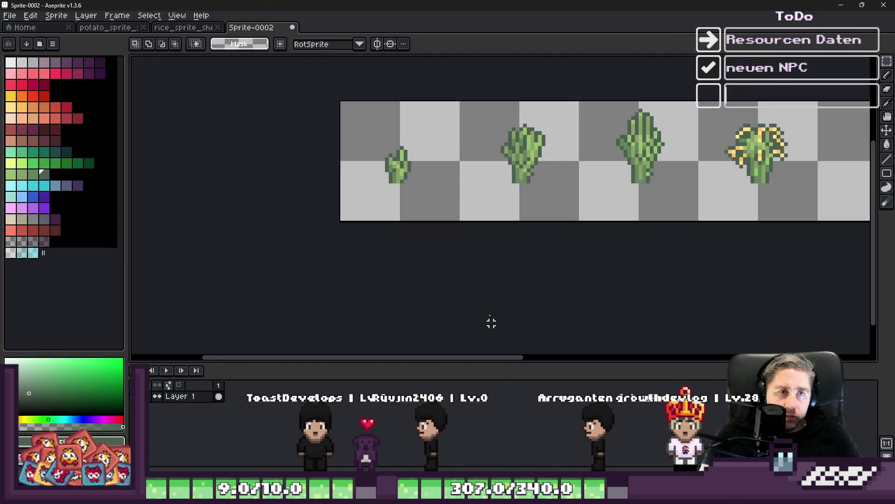
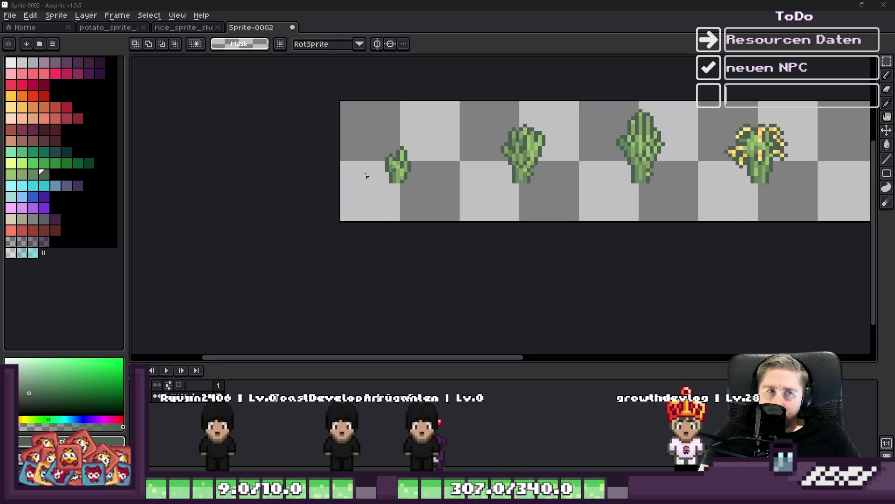
- With a 1px pencil in the sprout's medium green, draw a thin two-segment stroke left of the sprout
{"action": "key", "text": "b"}
{"action": "scroll", "coordinate": [387, 163], "scroll_direction": "up", "scroll_amount": 2}
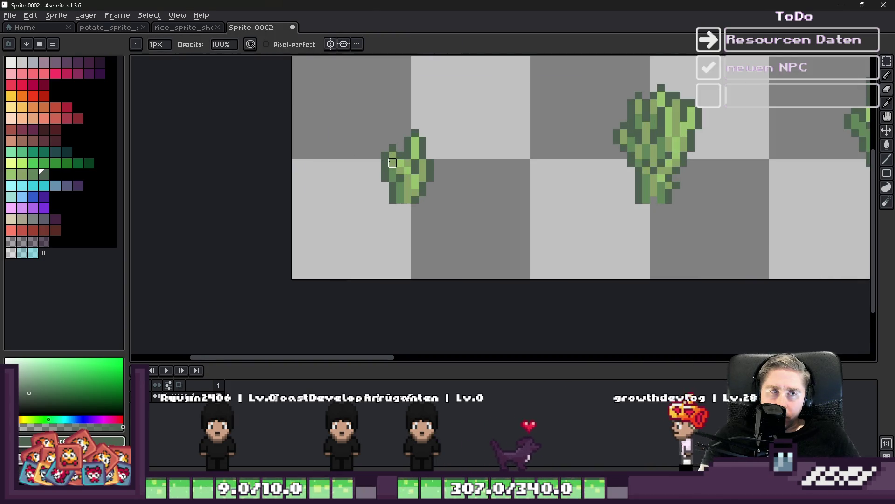
{"action": "scroll", "coordinate": [411, 173], "scroll_direction": "up", "scroll_amount": 2}
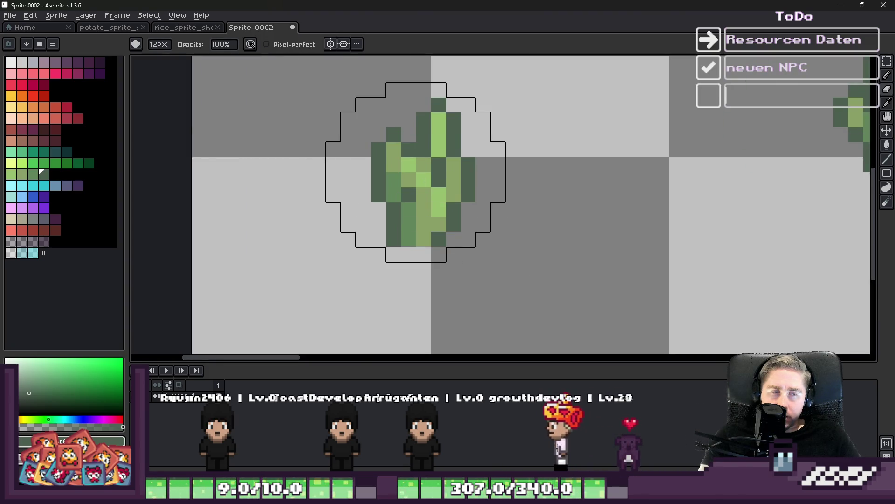
{"action": "key", "text": "shift+b"}
{"action": "left_click", "coordinate": [424, 184]}
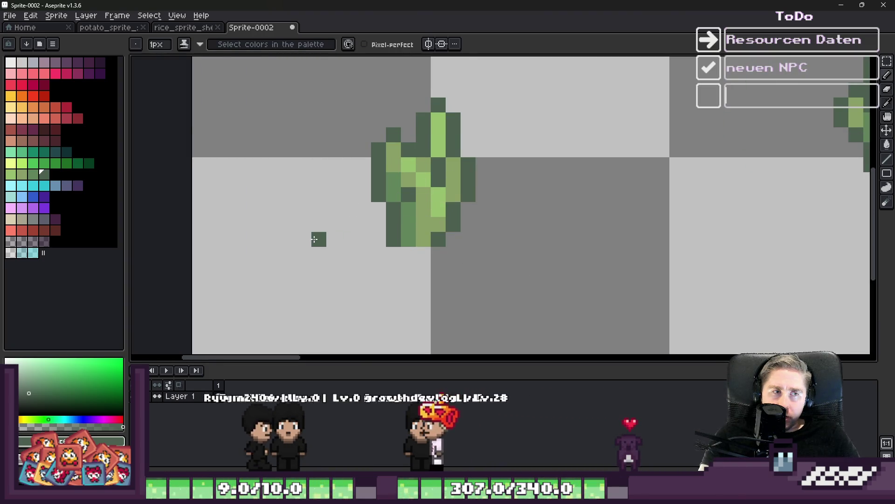
{"action": "key", "text": "alt"}
{"action": "left_click", "coordinate": [409, 231], "text": "alt"}
{"action": "mouse_move", "coordinate": [303, 239]}
{"action": "left_mouse_down"}
{"action": "mouse_move", "coordinate": [303, 191]}
{"action": "mouse_move", "coordinate": [284, 148]}
{"action": "left_mouse_up"}
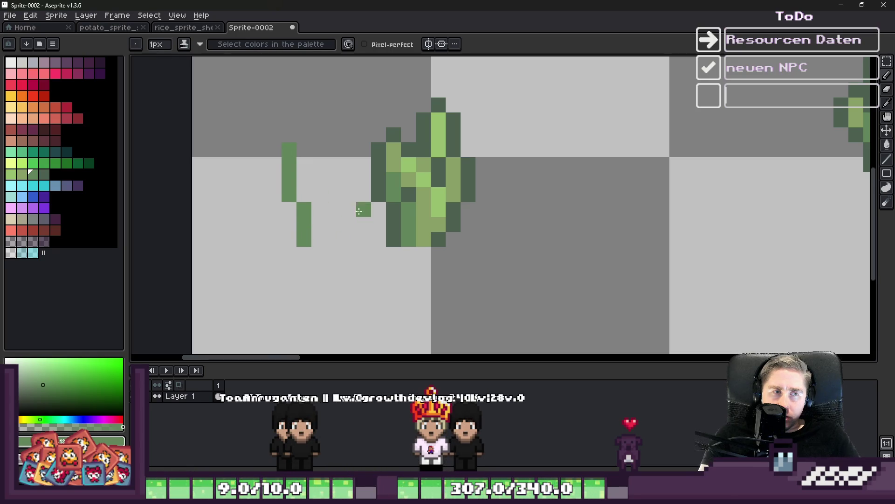
{"action": "key", "text": "q"}
{"action": "left_click_drag", "start_coordinate": [359, 211], "coordinate": [369, 205]}
{"action": "left_click_drag", "start_coordinate": [420, 187], "coordinate": [699, 186]}
{"action": "scroll", "coordinate": [425, 270], "scroll_direction": "down", "scroll_amount": 1}
{"action": "left_click", "coordinate": [363, 195]}
- Undo the latest strokes, then redo them to restore the drawing
{"action": "scroll", "coordinate": [365, 187], "scroll_direction": "up", "scroll_amount": 1}
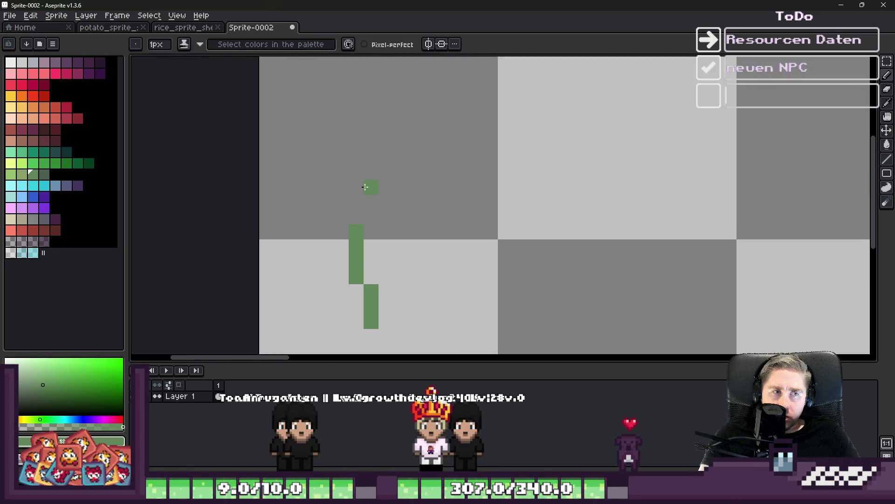
{"action": "scroll", "coordinate": [455, 155], "scroll_direction": "down", "scroll_amount": 2}
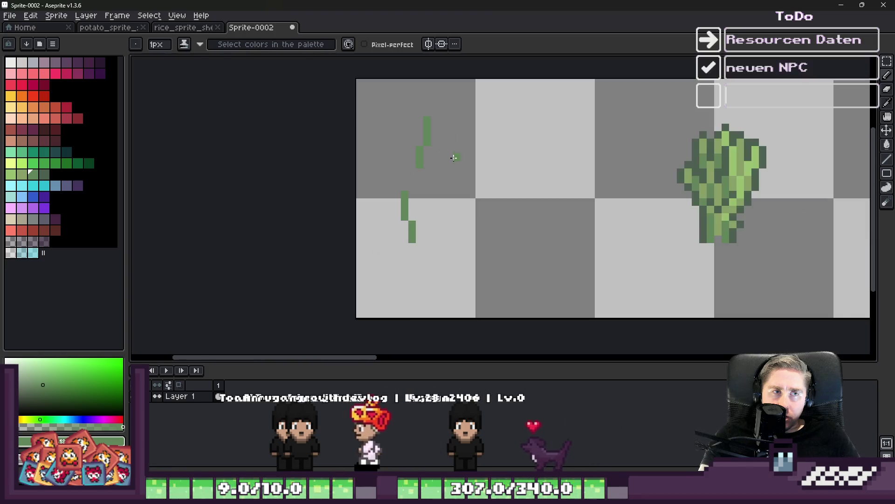
{"action": "scroll", "coordinate": [455, 180], "scroll_direction": "up", "scroll_amount": 2}
{"action": "scroll", "coordinate": [453, 195], "scroll_direction": "down", "scroll_amount": 1}
{"action": "key", "text": "ctrl"}
{"action": "key", "text": "ctrl+z"}
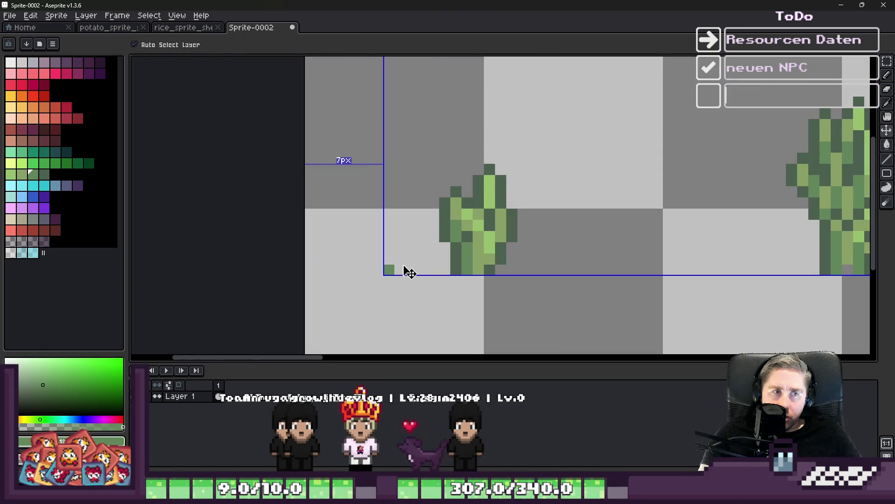
{"action": "scroll", "coordinate": [410, 271], "scroll_direction": "up", "scroll_amount": 1}
{"action": "key", "text": "ctrl+z"}
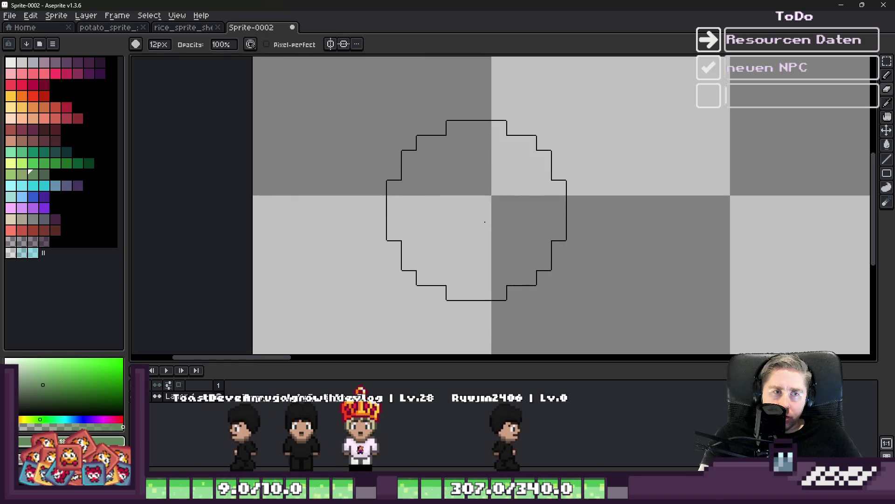
{"action": "key", "text": "ctrl+y"}
{"action": "key", "text": "alt"}
{"action": "scroll", "coordinate": [455, 252], "scroll_direction": "down", "scroll_amount": 2}
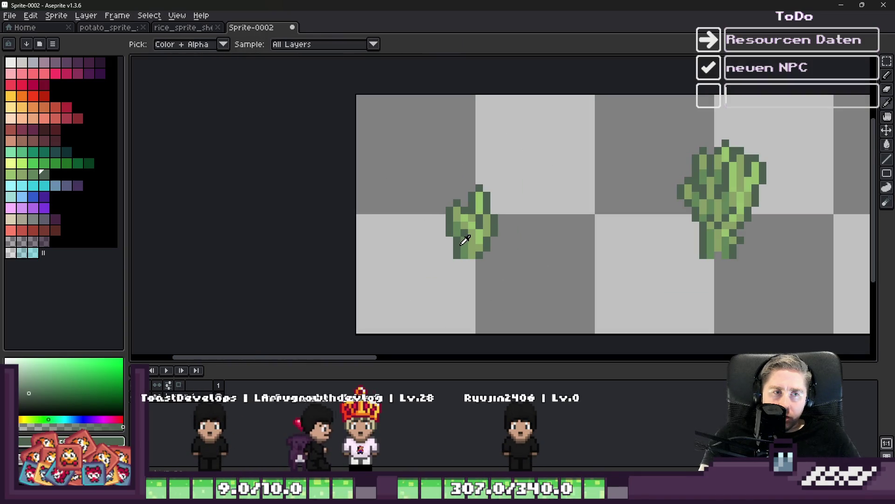
{"action": "scroll", "coordinate": [441, 263], "scroll_direction": "up", "scroll_amount": 2}
- Draw three more slanted green strokes: left of the sprout, above it, and further right
{"action": "mouse_move", "coordinate": [418, 273]}
{"action": "left_mouse_down"}
{"action": "mouse_move", "coordinate": [394, 227]}
{"action": "mouse_move", "coordinate": [400, 236]}
{"action": "mouse_move", "coordinate": [405, 210]}
{"action": "left_mouse_up"}
{"action": "scroll", "coordinate": [420, 133], "scroll_direction": "up", "scroll_amount": 2}
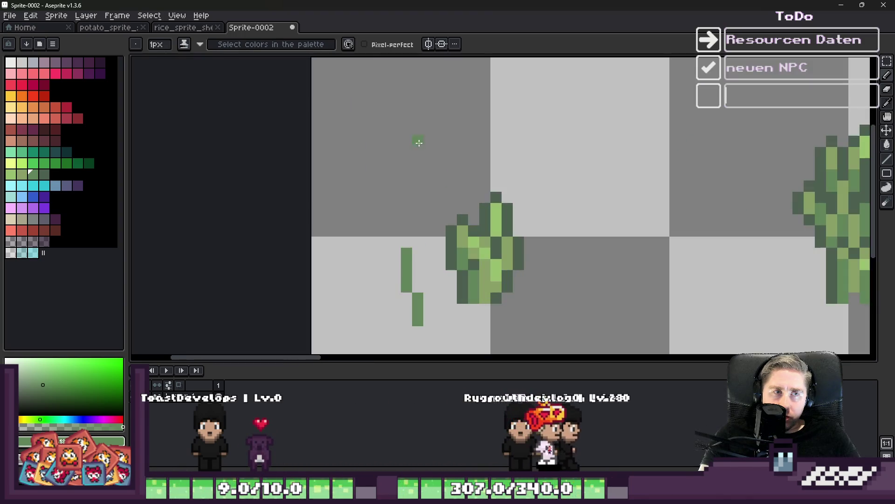
{"action": "left_click_drag", "start_coordinate": [430, 110], "coordinate": [439, 106]}
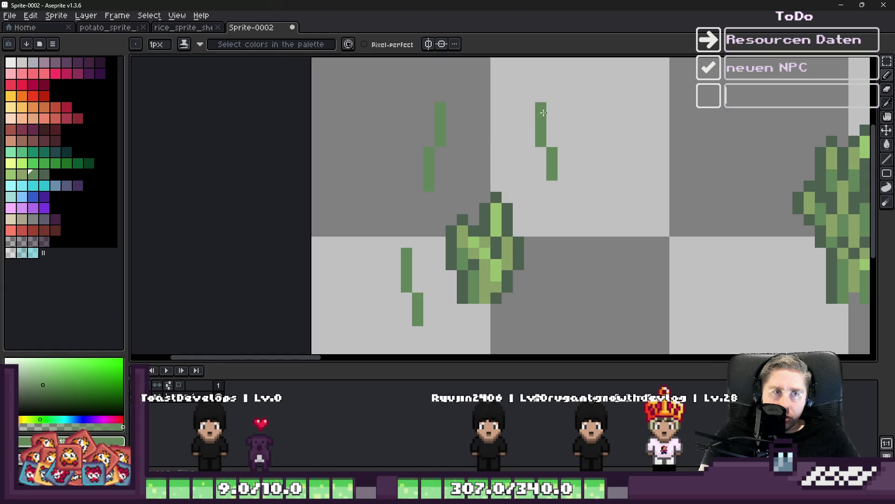
{"action": "mouse_move", "coordinate": [566, 317]}
{"action": "left_mouse_down"}
{"action": "mouse_move", "coordinate": [563, 332]}
{"action": "mouse_move", "coordinate": [552, 265]}
{"action": "left_mouse_up"}
{"action": "scroll", "coordinate": [550, 256], "scroll_direction": "down", "scroll_amount": 3}
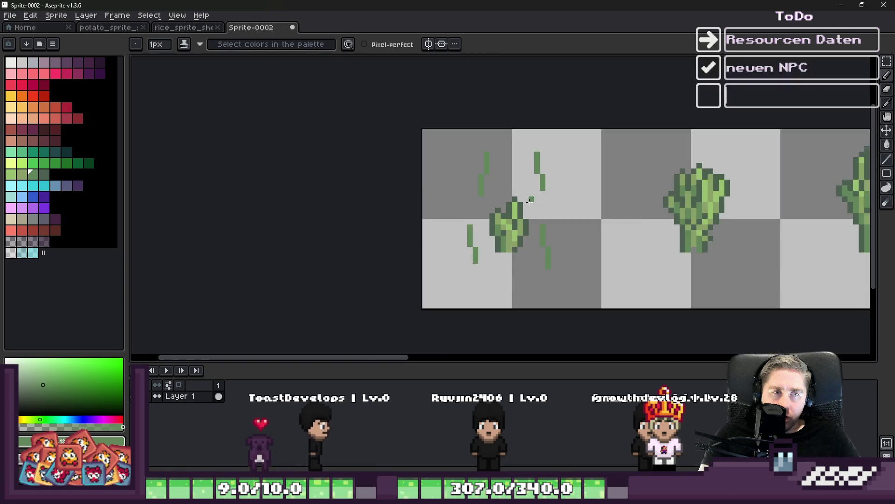
- Erase the small sprout in the first cell and draw a green stroke in its place
{"action": "key", "text": "e"}
{"action": "scroll", "coordinate": [536, 140], "scroll_direction": "up", "scroll_amount": 4}
{"action": "left_click", "coordinate": [538, 135]}
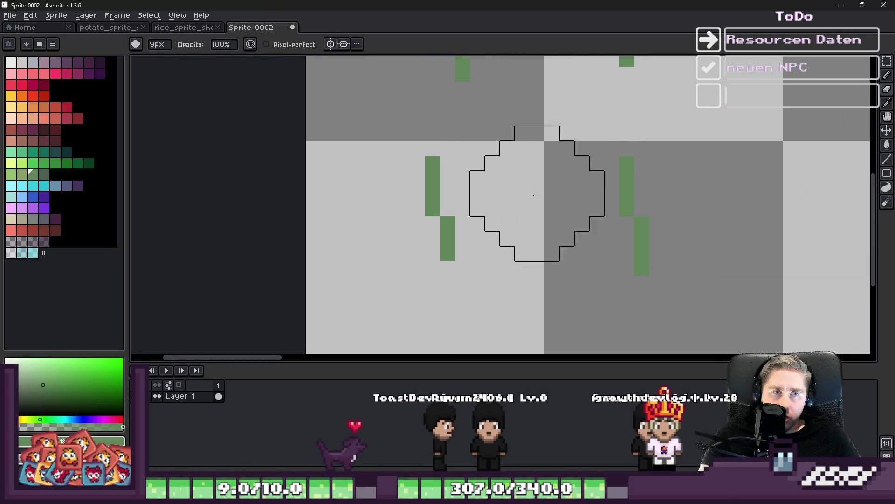
{"action": "key", "text": "b"}
{"action": "mouse_move", "coordinate": [523, 212]}
{"action": "left_mouse_down"}
{"action": "mouse_move", "coordinate": [522, 173]}
{"action": "mouse_move", "coordinate": [549, 119]}
{"action": "left_mouse_up"}
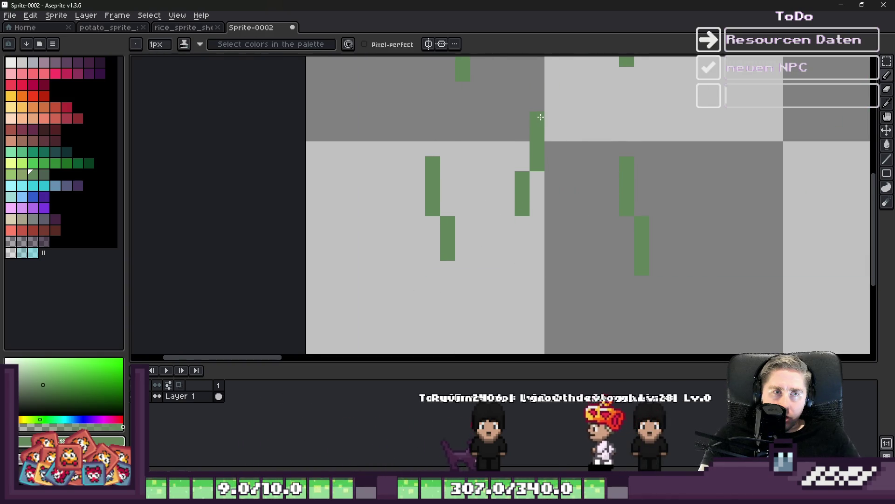
{"action": "scroll", "coordinate": [546, 122], "scroll_direction": "down", "scroll_amount": 3}
{"action": "scroll", "coordinate": [527, 126], "scroll_direction": "up", "scroll_amount": 2}
{"action": "key", "text": "i"}
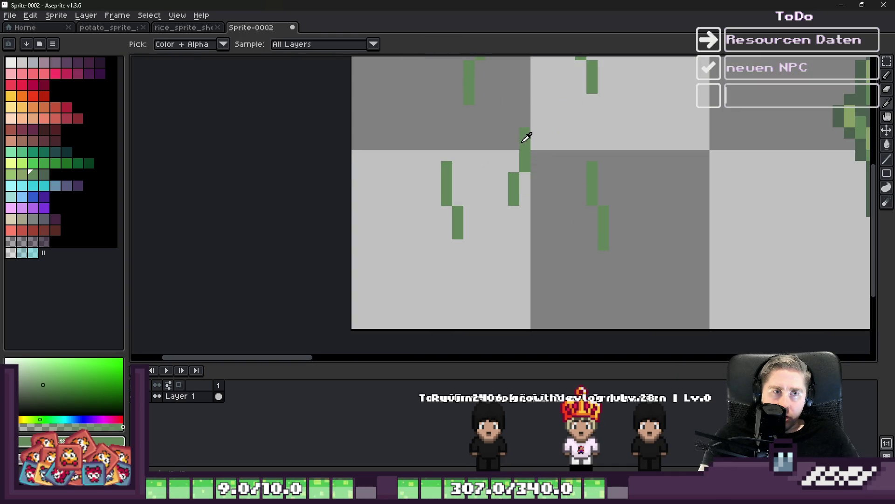
- Recolour all the green stroke pixels light orange with the paint bucket
{"action": "left_click", "coordinate": [40, 119]}
{"action": "key", "text": "b"}
{"action": "scroll", "coordinate": [515, 200], "scroll_direction": "up", "scroll_amount": 2}
{"action": "left_click", "coordinate": [505, 191], "text": "alt"}
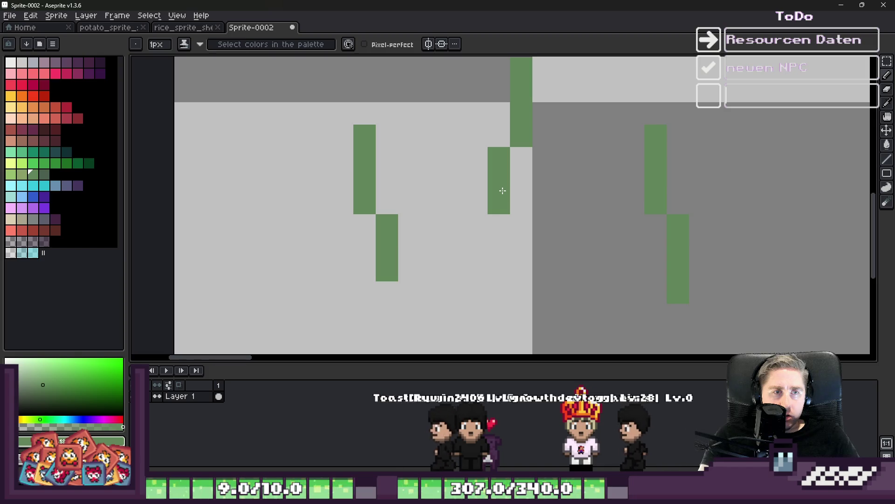
{"action": "left_click", "coordinate": [33, 119]}
{"action": "key", "text": "g"}
{"action": "left_click", "coordinate": [490, 181]}
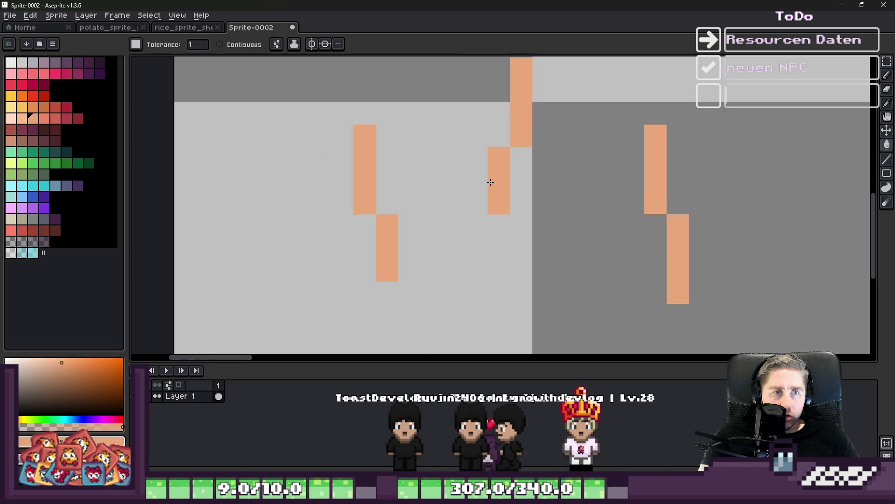
{"action": "scroll", "coordinate": [490, 181], "scroll_direction": "down", "scroll_amount": 5}
{"action": "scroll", "coordinate": [457, 213], "scroll_direction": "up", "scroll_amount": 3}
- Select the whole sprite and apply a dark red outline around the strokes
{"action": "key", "text": "m"}
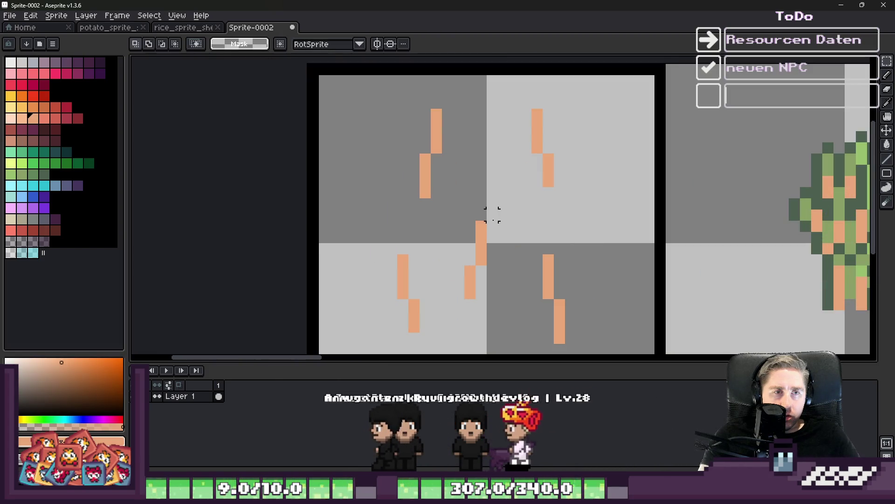
{"action": "key", "text": "ctrl+a"}
{"action": "scroll", "coordinate": [448, 158], "scroll_direction": "down", "scroll_amount": 2}
{"action": "scroll", "coordinate": [392, 164], "scroll_direction": "up", "scroll_amount": 2}
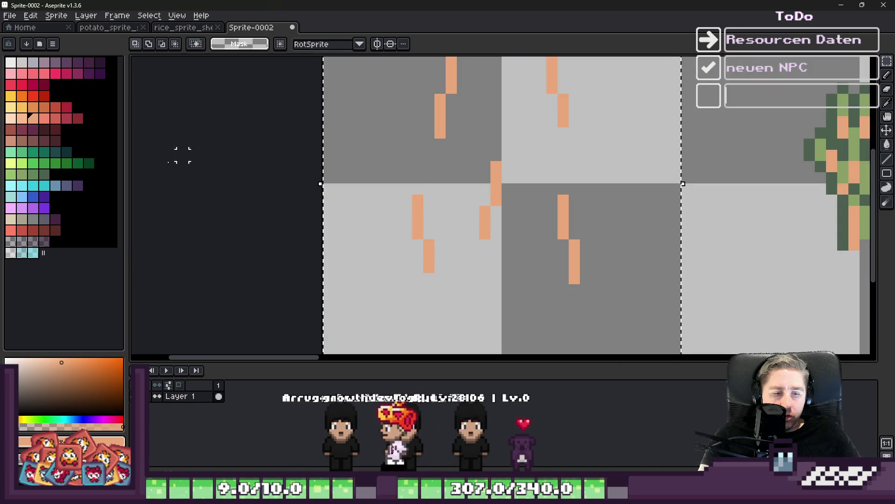
{"action": "left_click", "coordinate": [67, 118]}
{"action": "key", "text": "shift+o"}
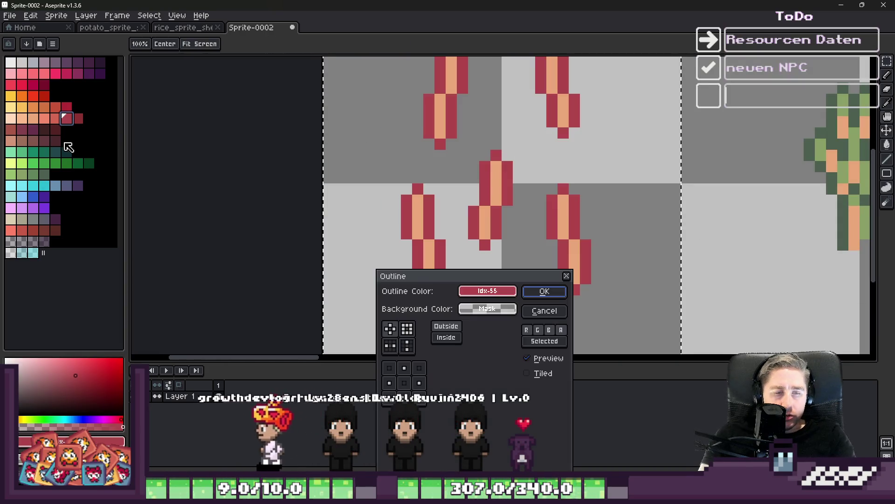
{"action": "left_click", "coordinate": [541, 292]}
- Switch back to the pencil and shrink the brush to 1px
{"action": "key", "text": "b"}
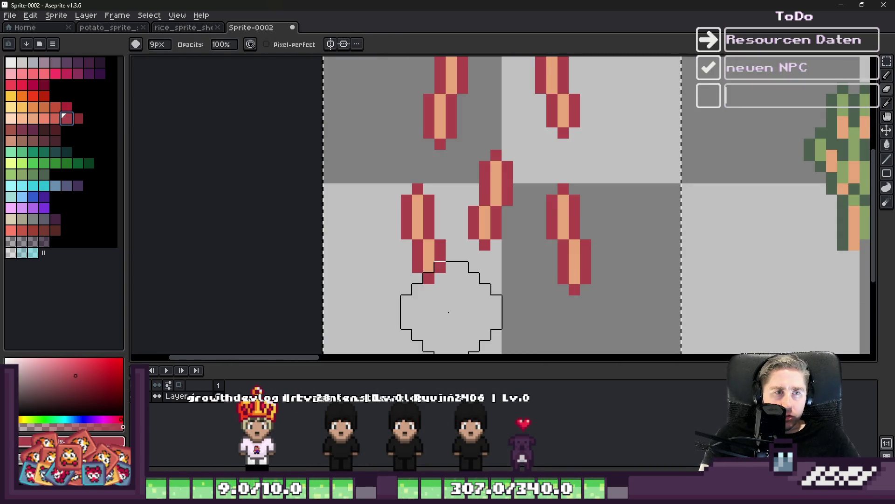
{"action": "key", "text": "minus"}
{"action": "key", "text": "minus"}
{"action": "key", "text": "minus"}
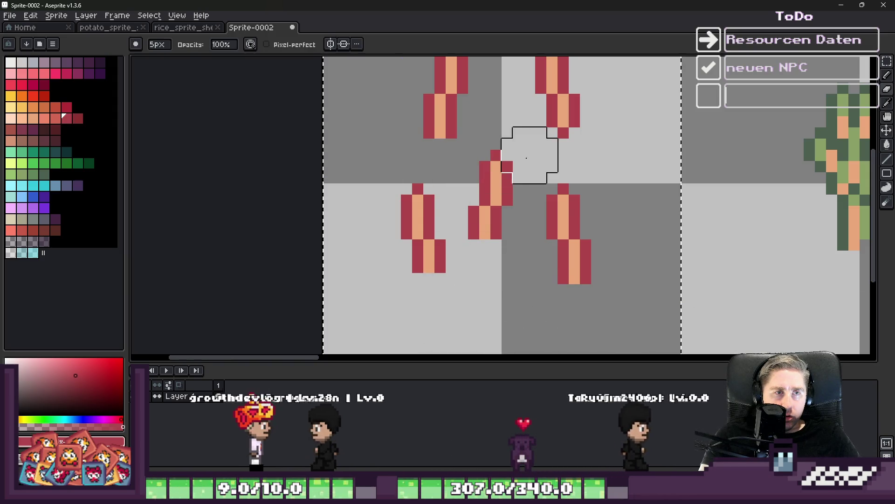
{"action": "key", "text": "minus"}
{"action": "key", "text": "minus"}
{"action": "key", "text": "minus"}
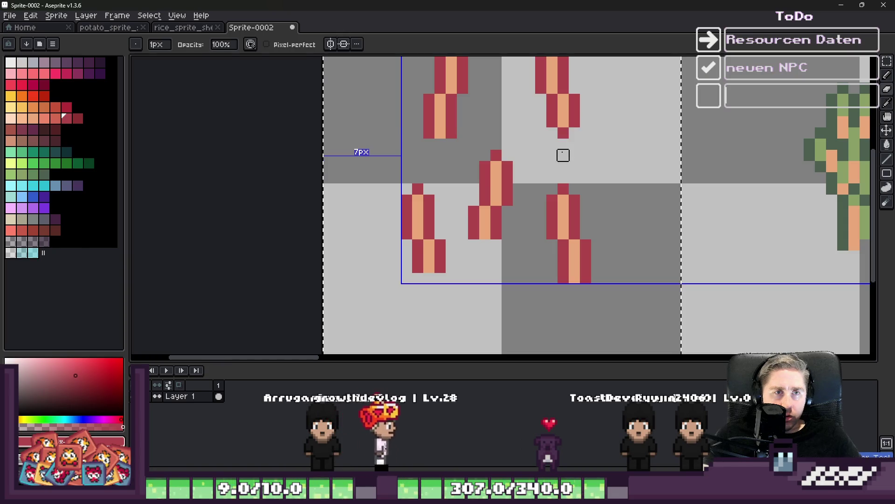
{"action": "scroll", "coordinate": [461, 223], "scroll_direction": "down", "scroll_amount": 2}
{"action": "key", "text": "i"}
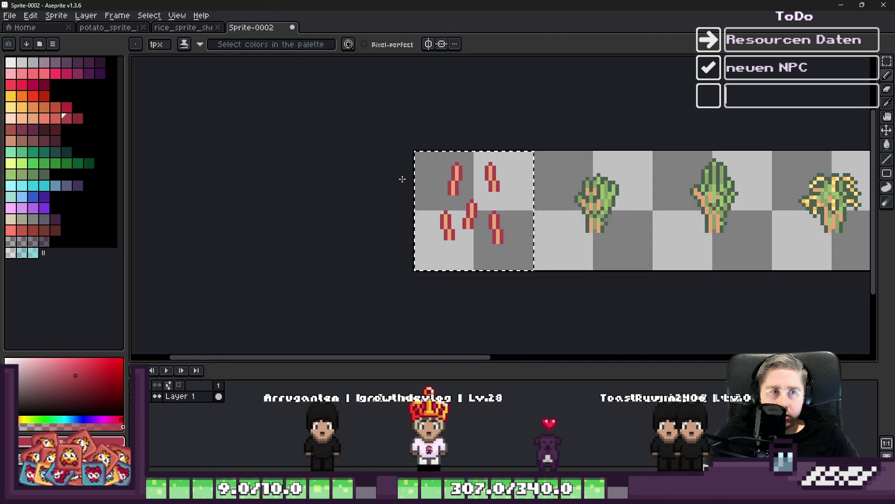
- Paint green leaf pixels with dark red edges on the first top stalk
{"action": "scroll", "coordinate": [403, 179], "scroll_direction": "up", "scroll_amount": 5}
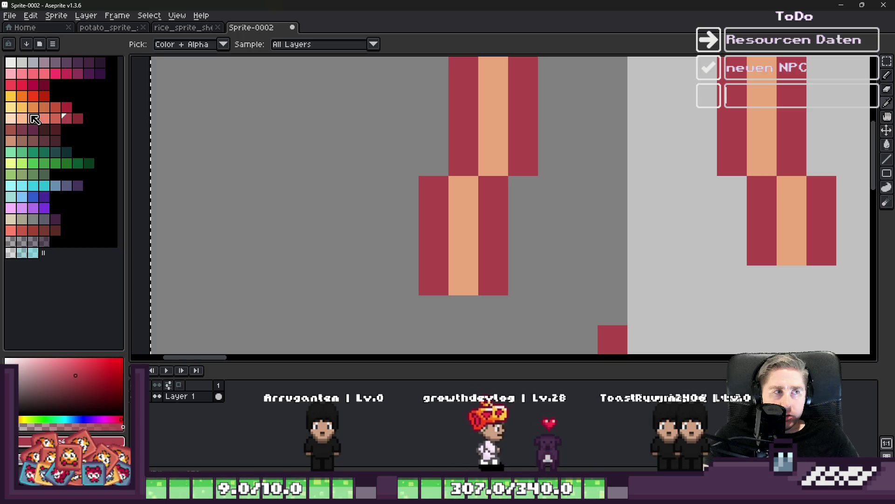
{"action": "left_click", "coordinate": [21, 174]}
{"action": "key", "text": "b"}
{"action": "left_click", "coordinate": [371, 157]}
{"action": "mouse_move", "coordinate": [434, 160]}
{"action": "left_mouse_down"}
{"action": "mouse_move", "coordinate": [404, 131]}
{"action": "mouse_move", "coordinate": [404, 101]}
{"action": "mouse_move", "coordinate": [378, 150]}
{"action": "mouse_move", "coordinate": [403, 161]}
{"action": "left_mouse_up"}
{"action": "left_click", "coordinate": [464, 95], "text": "alt"}
{"action": "left_click", "coordinate": [434, 101]}
{"action": "left_click", "coordinate": [404, 72]}
{"action": "scroll", "coordinate": [388, 175], "scroll_direction": "down", "scroll_amount": 3}
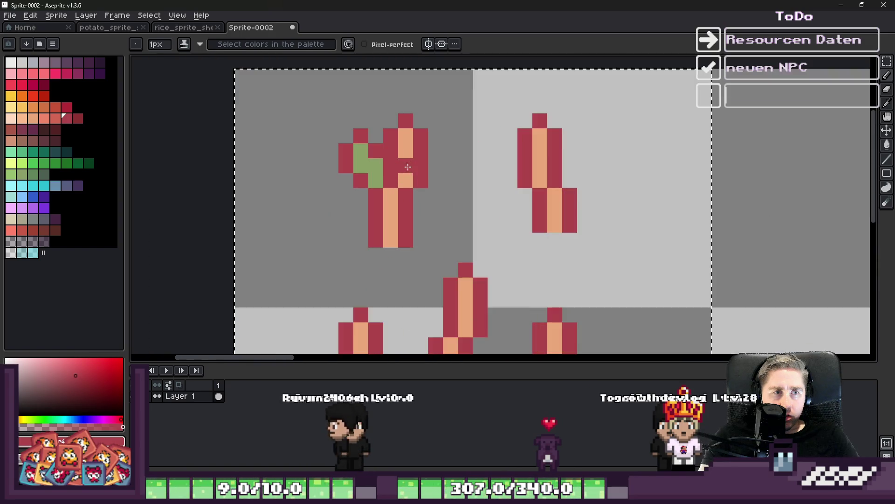
{"action": "left_click", "coordinate": [370, 164], "text": "alt"}
{"action": "scroll", "coordinate": [438, 168], "scroll_direction": "up", "scroll_amount": 1}
{"action": "left_click", "coordinate": [441, 161]}
{"action": "left_click", "coordinate": [441, 182]}
{"action": "mouse_move", "coordinate": [419, 207]}
{"action": "left_mouse_down"}
{"action": "mouse_move", "coordinate": [420, 229]}
{"action": "mouse_move", "coordinate": [436, 226]}
{"action": "mouse_move", "coordinate": [464, 184]}
{"action": "mouse_move", "coordinate": [443, 138]}
{"action": "mouse_move", "coordinate": [397, 116]}
{"action": "left_mouse_up"}
- Add dark-green shading beside the leaf, recolouring a red edge pixel dark green
{"action": "left_click", "coordinate": [401, 250], "text": "alt"}
{"action": "scroll", "coordinate": [397, 116], "scroll_direction": "down", "scroll_amount": 3}
{"action": "scroll", "coordinate": [360, 139], "scroll_direction": "up", "scroll_amount": 1}
{"action": "scroll", "coordinate": [360, 138], "scroll_direction": "up", "scroll_amount": 1}
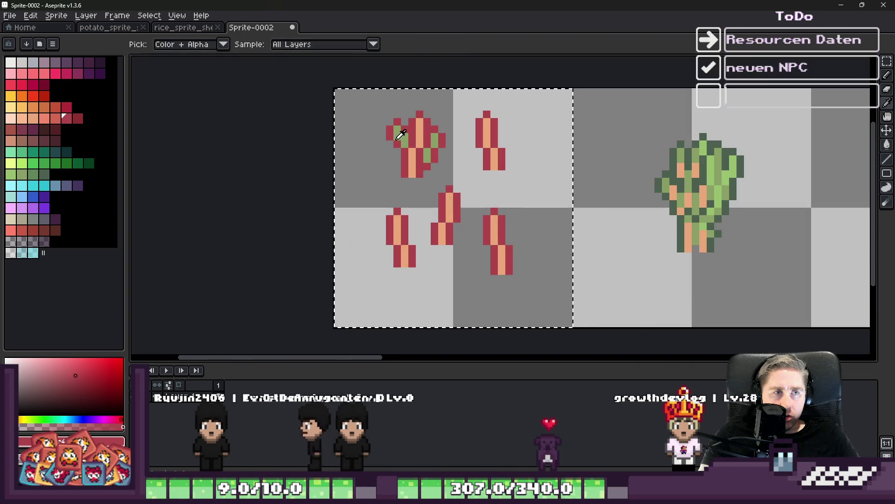
{"action": "left_click", "coordinate": [399, 133], "text": "alt"}
{"action": "scroll", "coordinate": [429, 130], "scroll_direction": "up", "scroll_amount": 1}
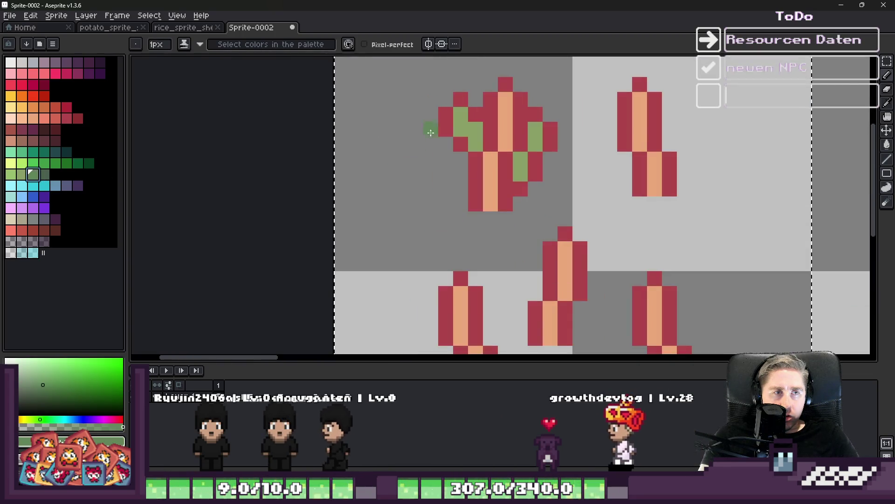
{"action": "left_click", "coordinate": [48, 175]}
{"action": "scroll", "coordinate": [428, 121], "scroll_direction": "up", "scroll_amount": 1}
{"action": "left_click", "coordinate": [428, 121]}
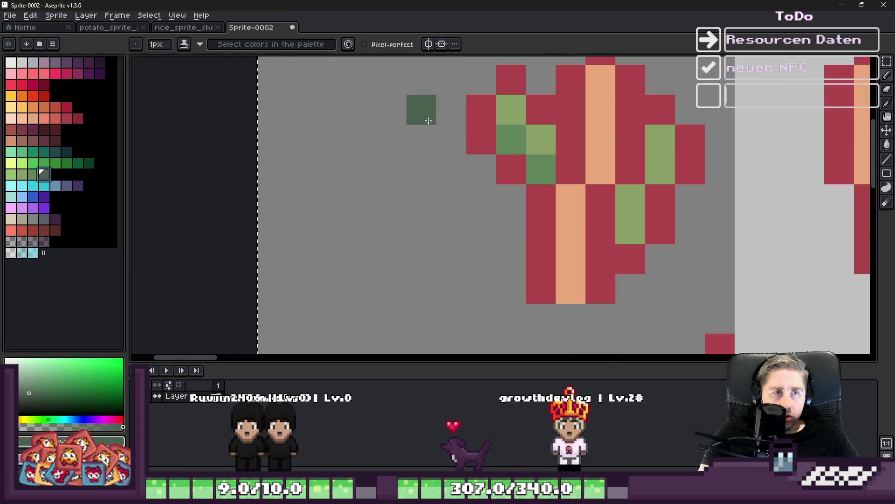
{"action": "key", "text": "ctrl+z"}
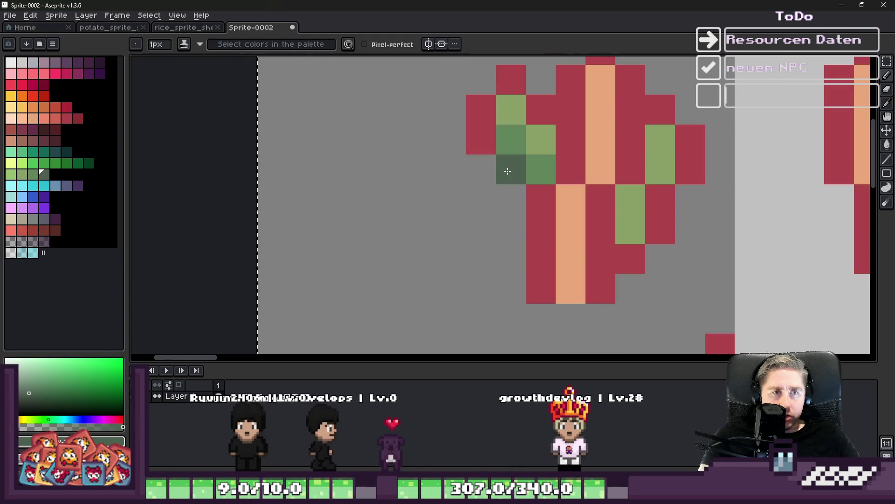
{"action": "left_click", "coordinate": [540, 109]}
{"action": "scroll", "coordinate": [503, 120], "scroll_direction": "down", "scroll_amount": 5}
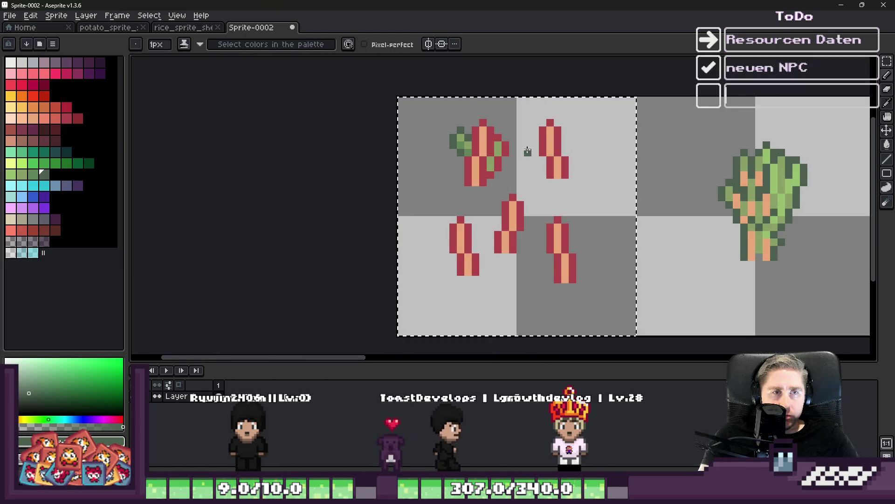
{"action": "scroll", "coordinate": [455, 154], "scroll_direction": "up", "scroll_amount": 4}
{"action": "scroll", "coordinate": [460, 163], "scroll_direction": "down", "scroll_amount": 4}
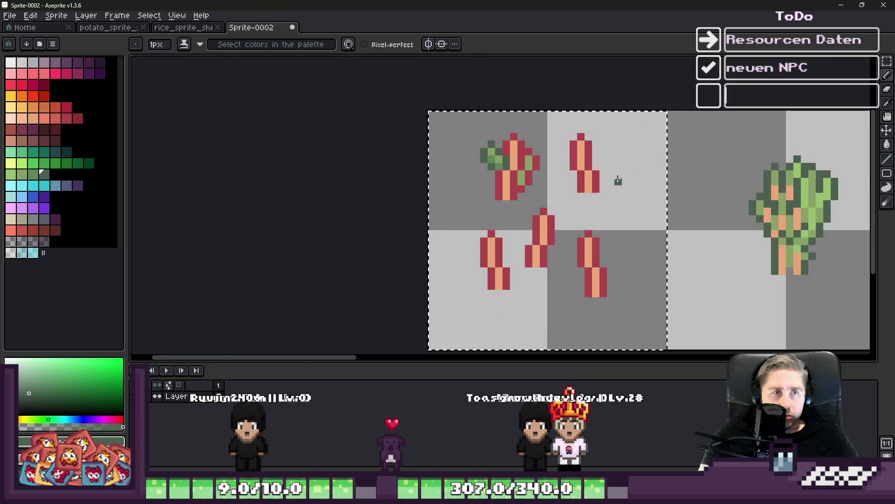
{"action": "scroll", "coordinate": [535, 162], "scroll_direction": "up", "scroll_amount": 4}
{"action": "scroll", "coordinate": [630, 181], "scroll_direction": "up", "scroll_amount": 1}
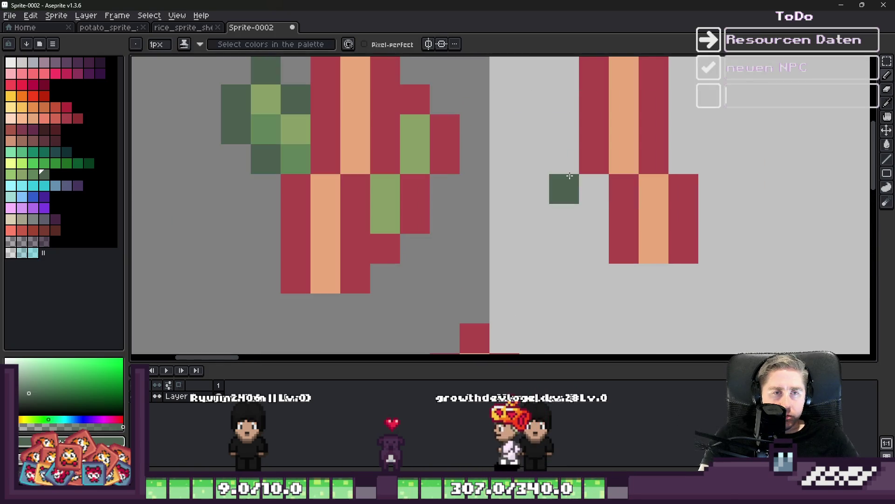
- Paint light-green leaf pixels on the right stalk and outline them in dark green
{"action": "left_click", "coordinate": [424, 140], "text": "alt"}
{"action": "mouse_move", "coordinate": [564, 131]}
{"action": "left_mouse_down"}
{"action": "mouse_move", "coordinate": [560, 160]}
{"action": "mouse_move", "coordinate": [590, 190]}
{"action": "left_mouse_up"}
{"action": "left_click", "coordinate": [611, 184], "text": "alt"}
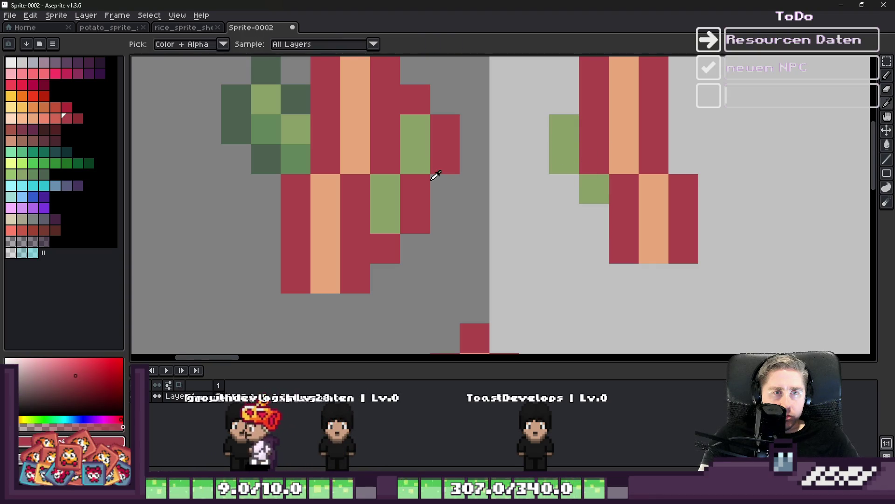
{"action": "left_click", "coordinate": [289, 135], "text": "alt"}
{"action": "left_click", "coordinate": [533, 193]}
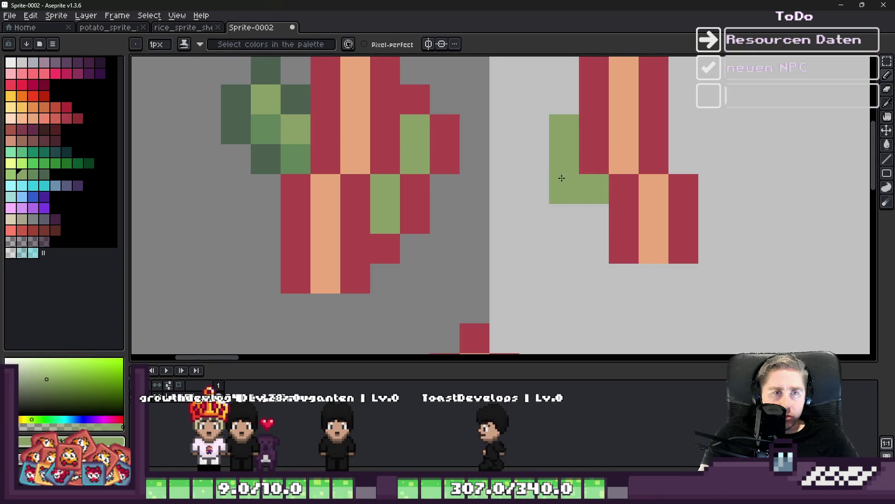
{"action": "right_click", "coordinate": [561, 178]}
{"action": "left_click", "coordinate": [246, 120], "text": "alt"}
{"action": "left_click", "coordinate": [514, 151]}
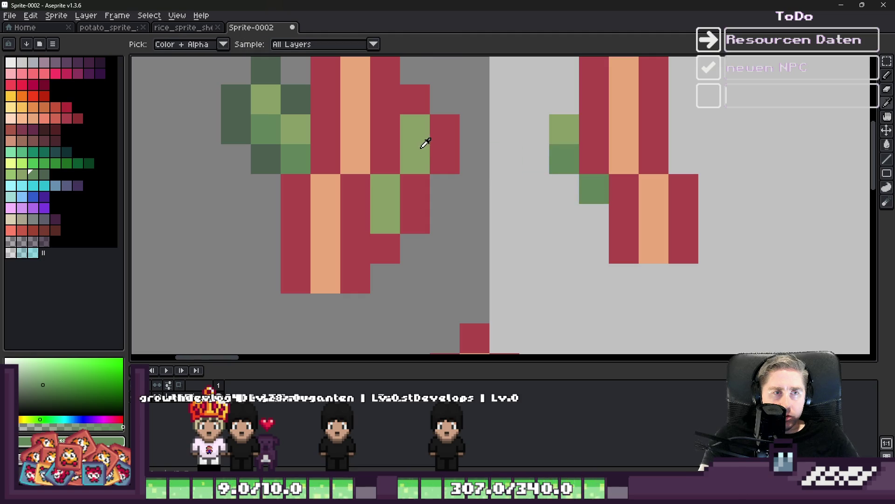
{"action": "left_click", "coordinate": [280, 147], "text": "alt"}
{"action": "left_click", "coordinate": [386, 201]}
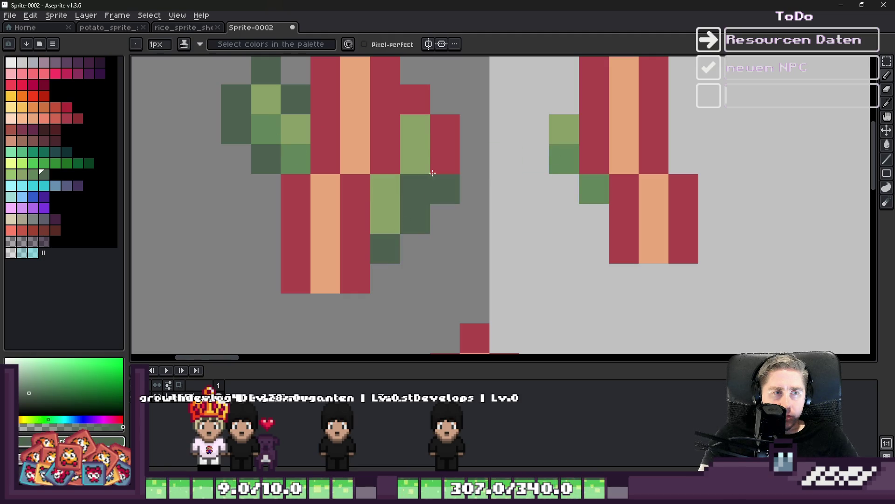
{"action": "left_click", "coordinate": [535, 159]}
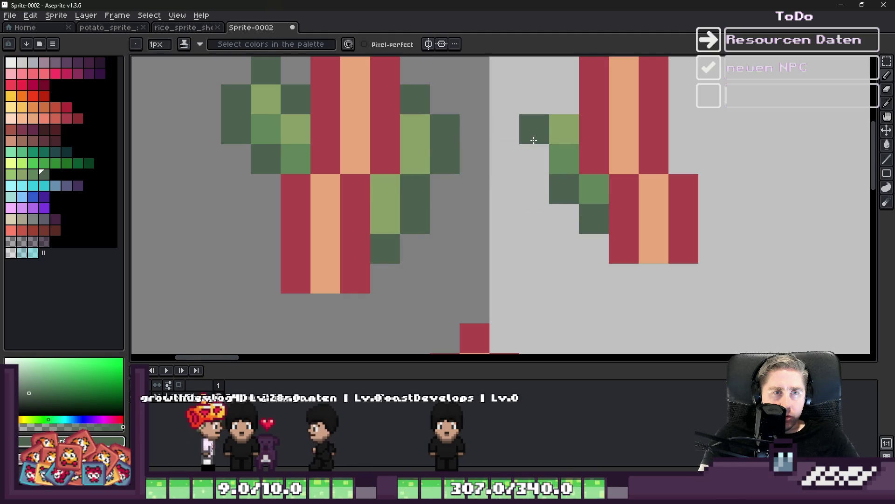
{"action": "left_click", "coordinate": [532, 136]}
{"action": "left_click", "coordinate": [566, 96]}
- Add a leaf on the stalk's right side, shaded light and dark green
{"action": "scroll", "coordinate": [445, 189], "scroll_direction": "down", "scroll_amount": 2}
{"action": "scroll", "coordinate": [465, 226], "scroll_direction": "up", "scroll_amount": 2}
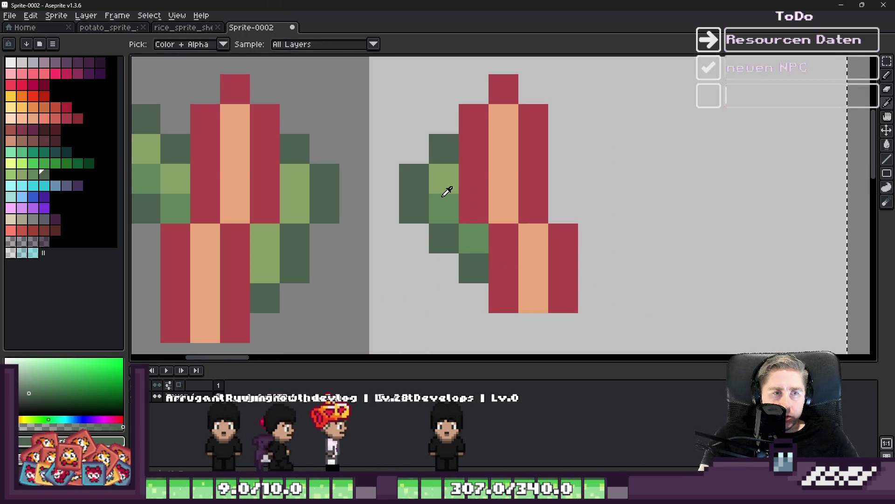
{"action": "left_click", "coordinate": [448, 196], "text": "alt"}
{"action": "mouse_move", "coordinate": [576, 177]}
{"action": "left_mouse_down"}
{"action": "mouse_move", "coordinate": [573, 202]}
{"action": "mouse_move", "coordinate": [586, 201]}
{"action": "left_mouse_up"}
{"action": "left_click", "coordinate": [438, 175], "text": "alt"}
{"action": "left_click", "coordinate": [574, 183]}
{"action": "left_click", "coordinate": [448, 146], "text": "alt"}
{"action": "left_click", "coordinate": [556, 147]}
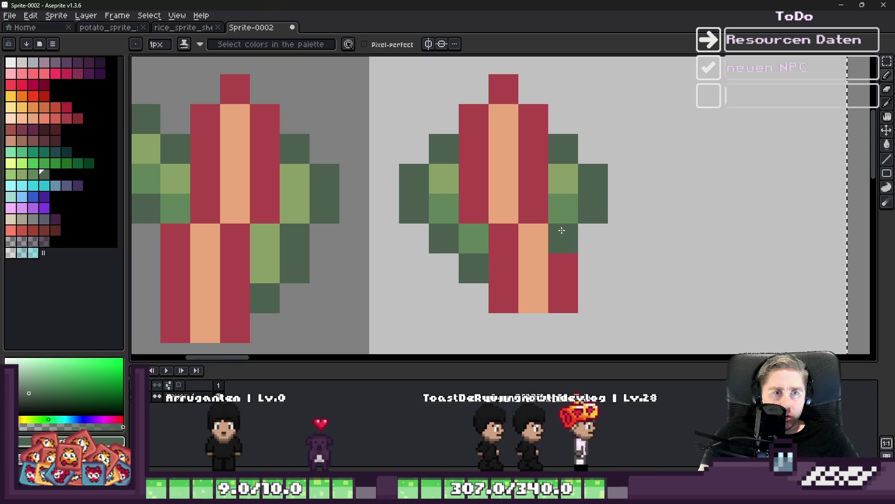
{"action": "scroll", "coordinate": [561, 234], "scroll_direction": "down", "scroll_amount": 5}
{"action": "scroll", "coordinate": [509, 214], "scroll_direction": "up", "scroll_amount": 4}
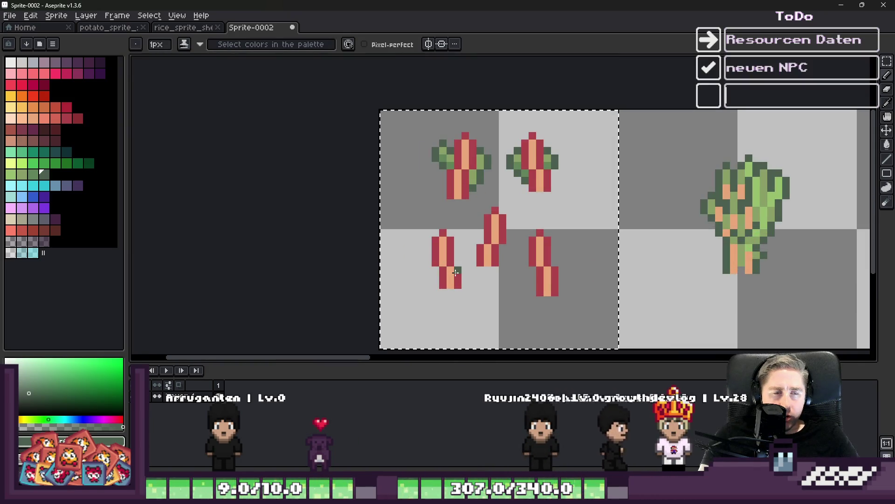
{"action": "left_click", "coordinate": [540, 186], "text": "alt"}
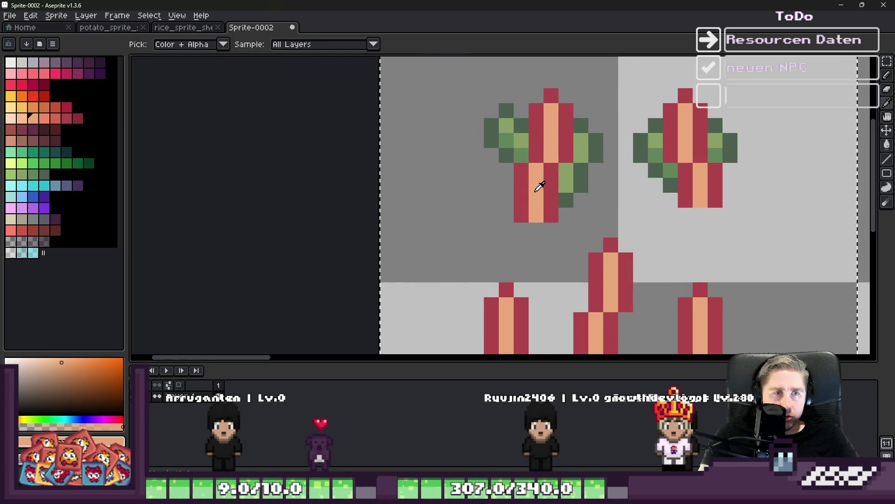
- Choose the salmon swatch and turn two peach pixels on the left stalk salmon
{"action": "left_click", "coordinate": [44, 118]}
{"action": "scroll", "coordinate": [490, 159], "scroll_direction": "up", "scroll_amount": 1}
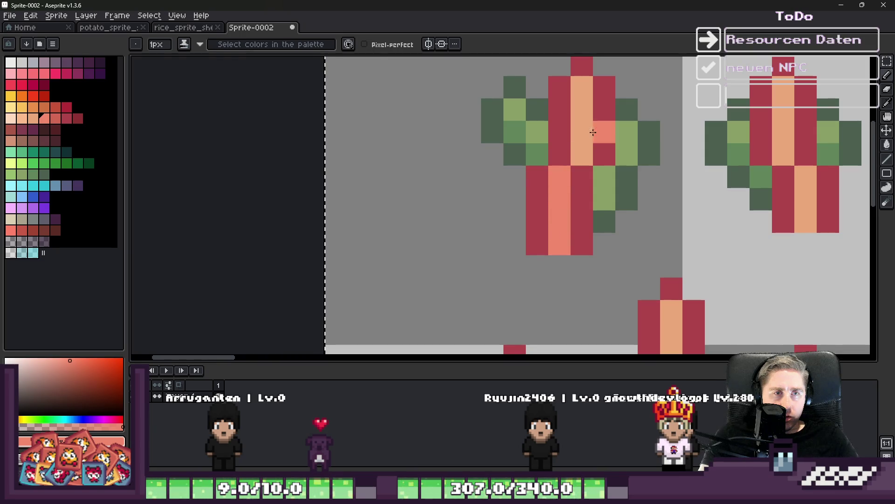
{"action": "scroll", "coordinate": [804, 190], "scroll_direction": "down", "scroll_amount": 3}
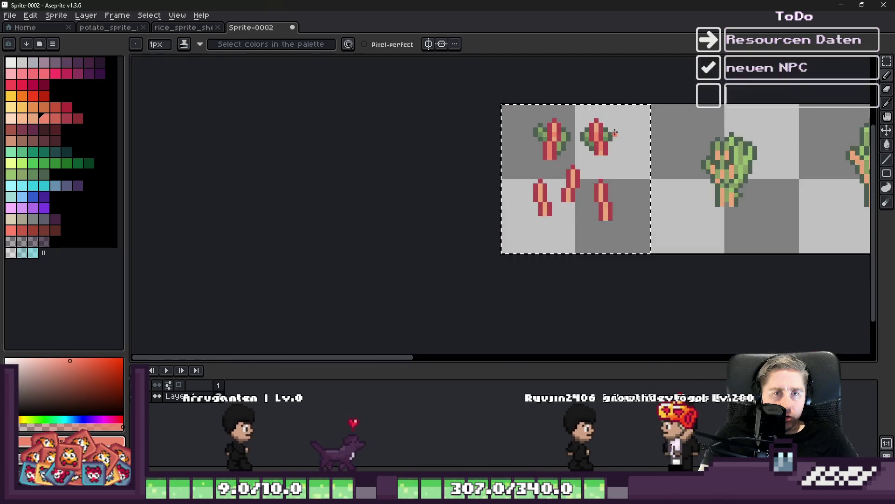
{"action": "scroll", "coordinate": [466, 135], "scroll_direction": "up", "scroll_amount": 3}
{"action": "scroll", "coordinate": [548, 121], "scroll_direction": "down", "scroll_amount": 3}
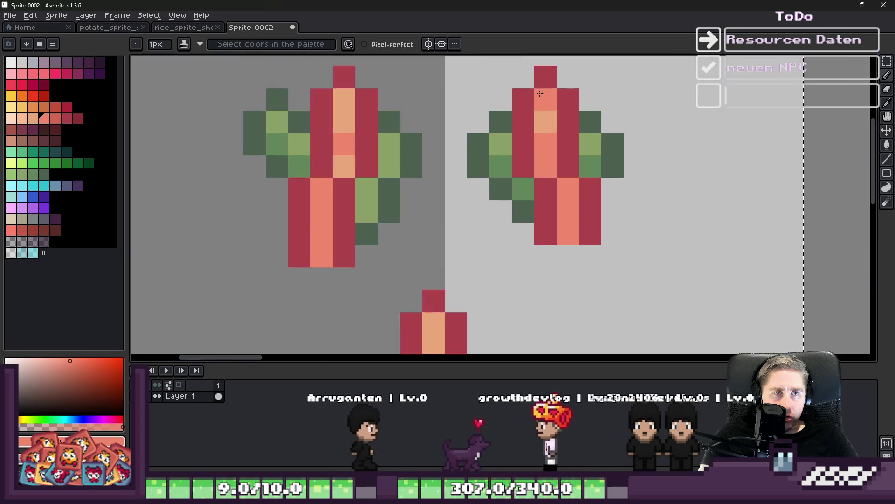
{"action": "scroll", "coordinate": [543, 131], "scroll_direction": "down", "scroll_amount": 2}
{"action": "scroll", "coordinate": [543, 131], "scroll_direction": "up", "scroll_amount": 3}
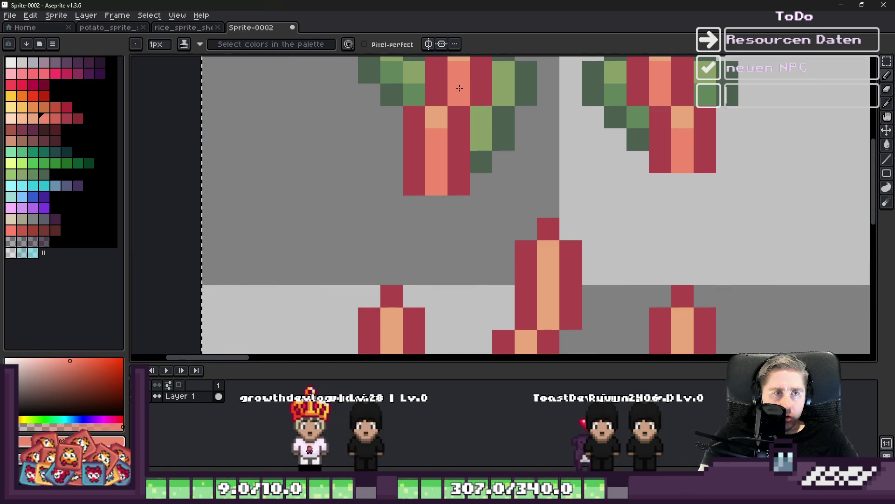
{"action": "scroll", "coordinate": [462, 126], "scroll_direction": "down", "scroll_amount": 3}
{"action": "scroll", "coordinate": [435, 174], "scroll_direction": "up", "scroll_amount": 4}
{"action": "left_click", "coordinate": [423, 148]}
{"action": "right_click", "coordinate": [423, 177]}
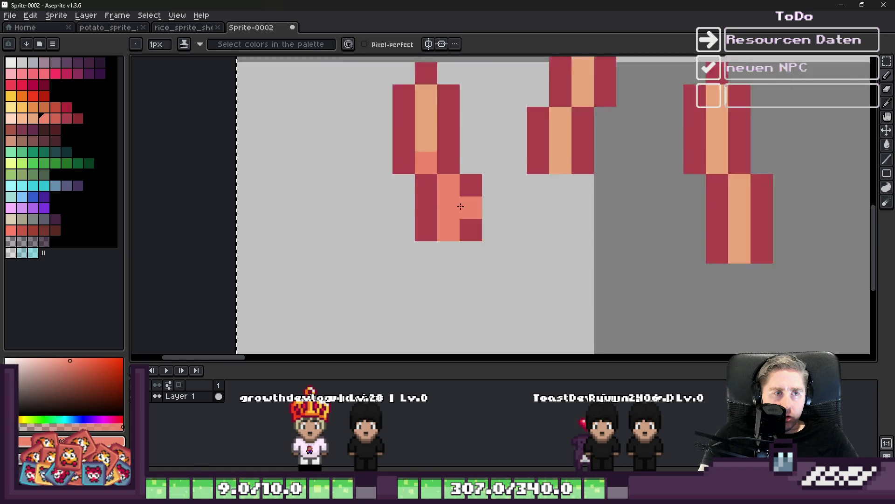
{"action": "scroll", "coordinate": [423, 177], "scroll_direction": "down", "scroll_amount": 2}
{"action": "scroll", "coordinate": [427, 154], "scroll_direction": "up", "scroll_amount": 2}
{"action": "left_click", "coordinate": [445, 177]}
{"action": "left_click", "coordinate": [411, 143]}
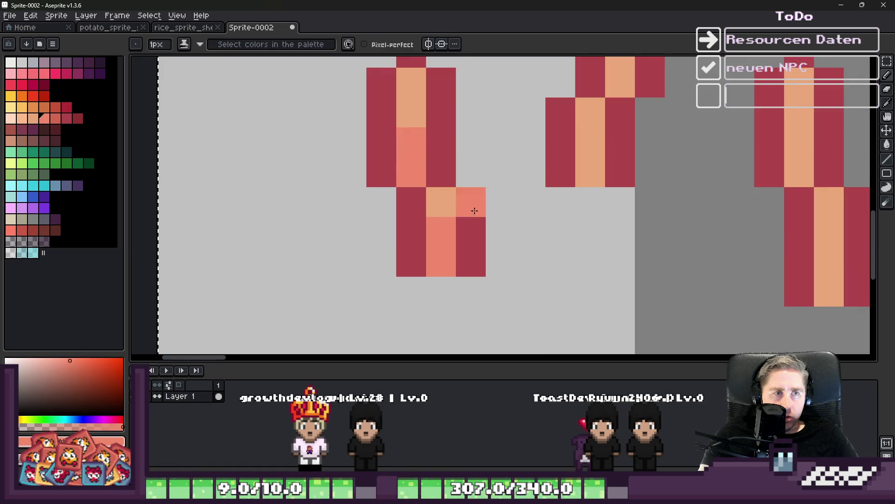
- Turn three peach pixels on the right stalks salmon, then pick peach again
{"action": "scroll", "coordinate": [553, 135], "scroll_direction": "up", "scroll_amount": 1}
{"action": "left_click", "coordinate": [553, 136]}
{"action": "left_click", "coordinate": [567, 210]}
{"action": "left_click", "coordinate": [609, 74]}
{"action": "scroll", "coordinate": [609, 74], "scroll_direction": "down", "scroll_amount": 2}
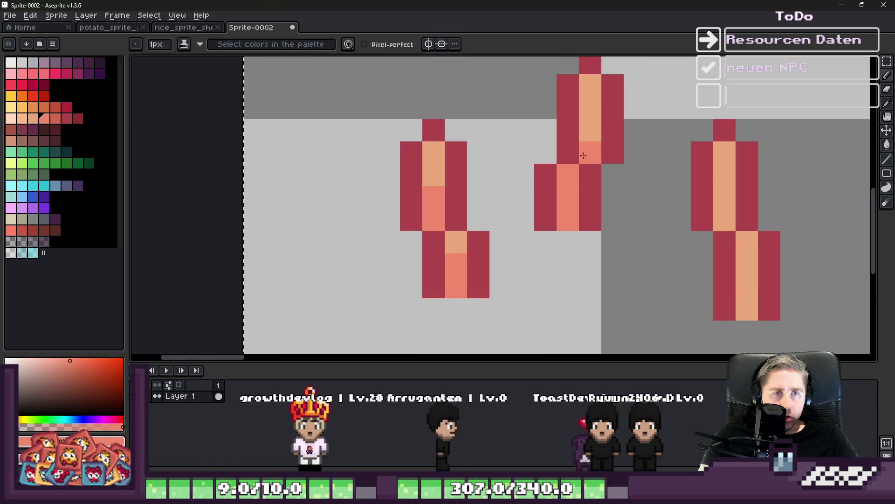
{"action": "scroll", "coordinate": [579, 146], "scroll_direction": "up", "scroll_amount": 2}
{"action": "left_click", "coordinate": [586, 84], "text": "alt"}
{"action": "scroll", "coordinate": [476, 192], "scroll_direction": "down", "scroll_amount": 3}
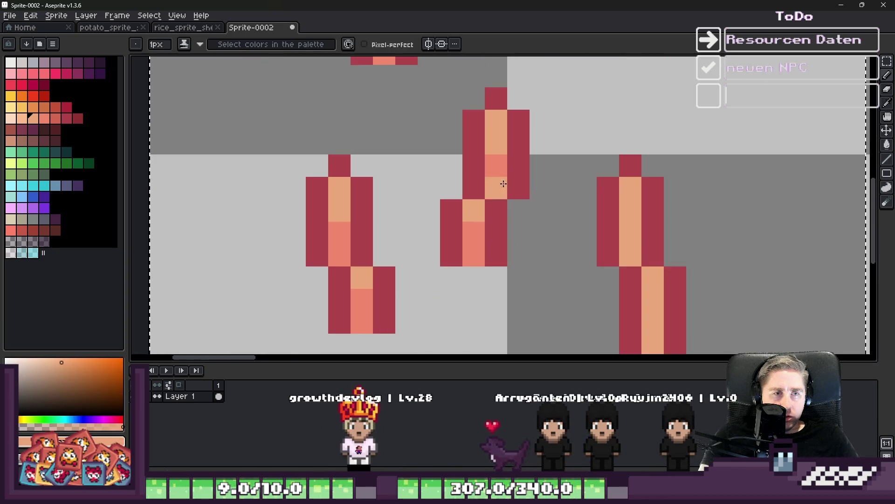
{"action": "scroll", "coordinate": [599, 237], "scroll_direction": "up", "scroll_amount": 2}
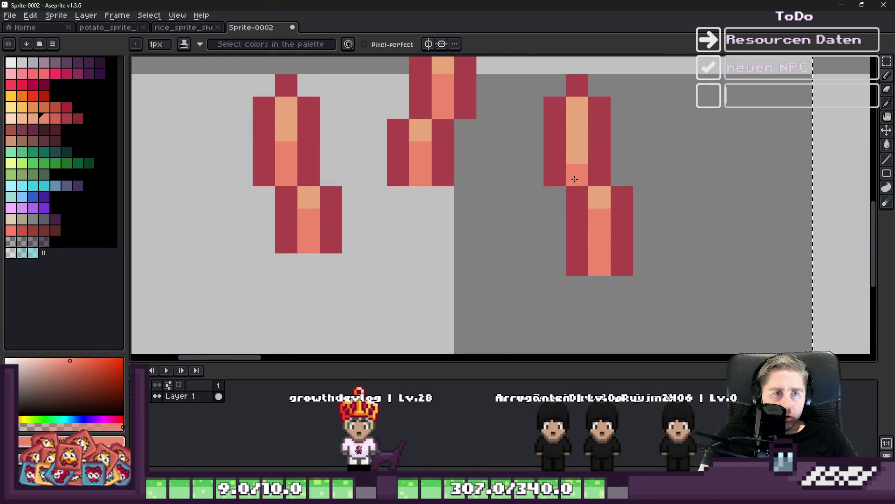
{"action": "scroll", "coordinate": [572, 152], "scroll_direction": "down", "scroll_amount": 2}
{"action": "scroll", "coordinate": [524, 216], "scroll_direction": "up", "scroll_amount": 2}
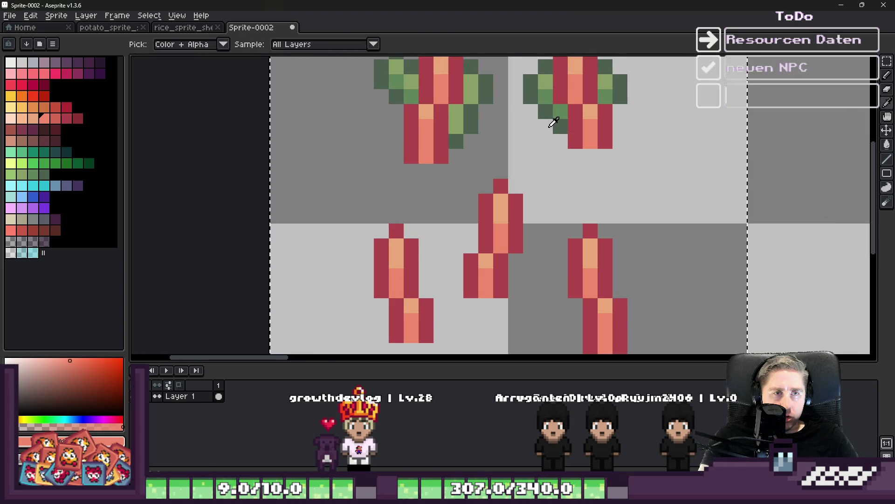
- Paint dark- and light-green leaf pixels beside the middle red sprout
{"action": "left_click", "coordinate": [553, 108], "text": "alt"}
{"action": "left_click", "coordinate": [531, 246]}
{"action": "scroll", "coordinate": [592, 154], "scroll_direction": "up", "scroll_amount": 1}
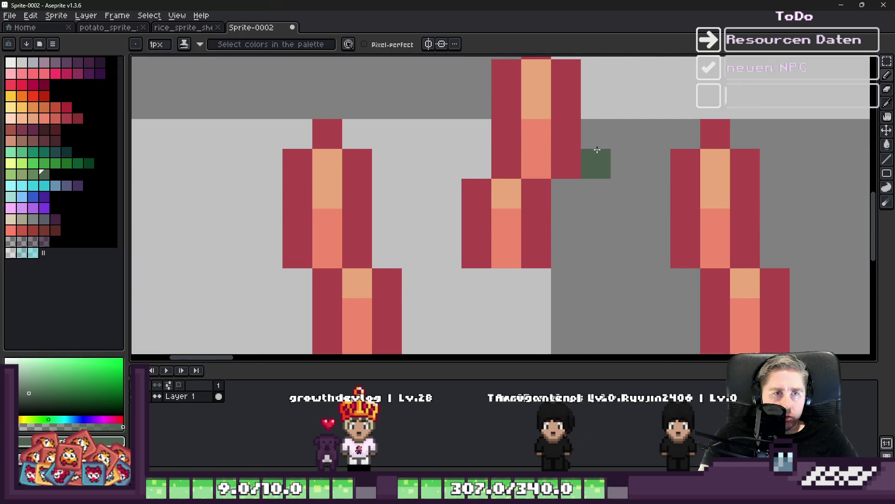
{"action": "scroll", "coordinate": [597, 150], "scroll_direction": "down", "scroll_amount": 3}
{"action": "scroll", "coordinate": [590, 104], "scroll_direction": "up", "scroll_amount": 3}
{"action": "left_click", "coordinate": [590, 104], "text": "alt"}
{"action": "left_click", "coordinate": [546, 286]}
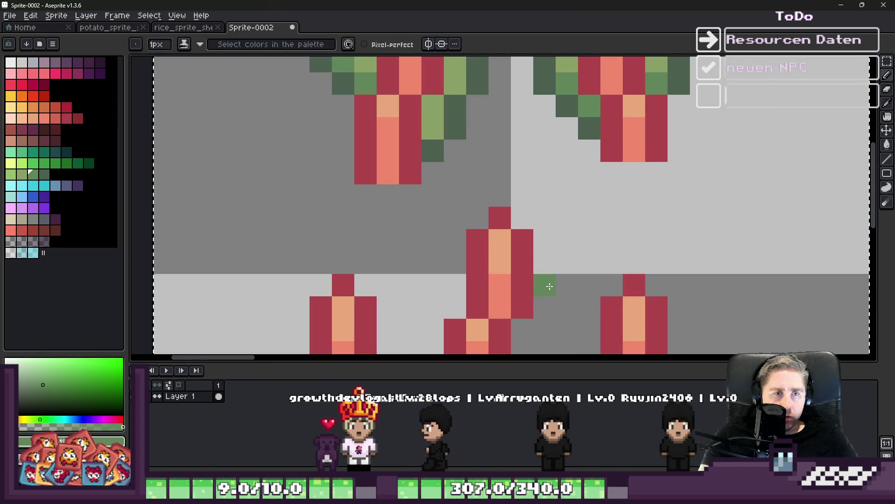
{"action": "key", "text": "alt"}
{"action": "left_click", "coordinate": [571, 60], "text": "alt"}
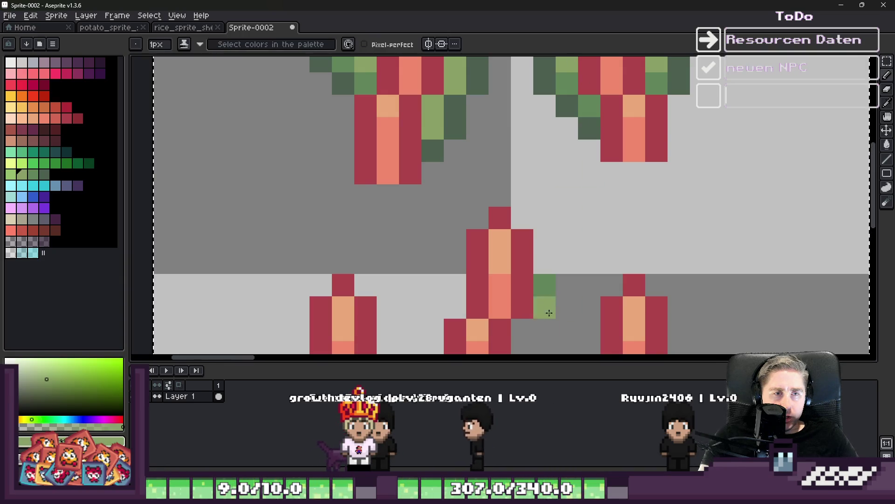
{"action": "left_click", "coordinate": [544, 286]}
{"action": "left_click", "coordinate": [592, 120], "text": "alt"}
{"action": "left_click", "coordinate": [552, 271]}
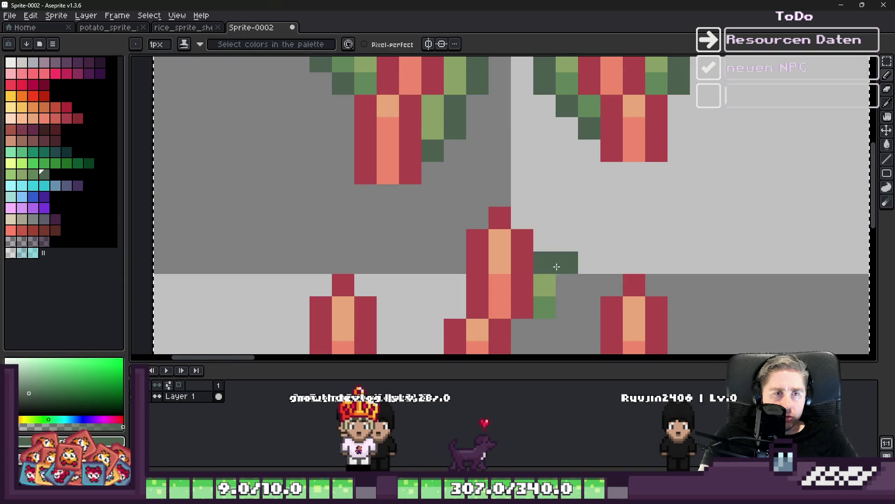
{"action": "left_click", "coordinate": [544, 330]}
{"action": "left_click", "coordinate": [522, 329]}
- Outline the middle leaf in dark green, then try a light-green highlight and undo it
{"action": "scroll", "coordinate": [484, 282], "scroll_direction": "down", "scroll_amount": 3}
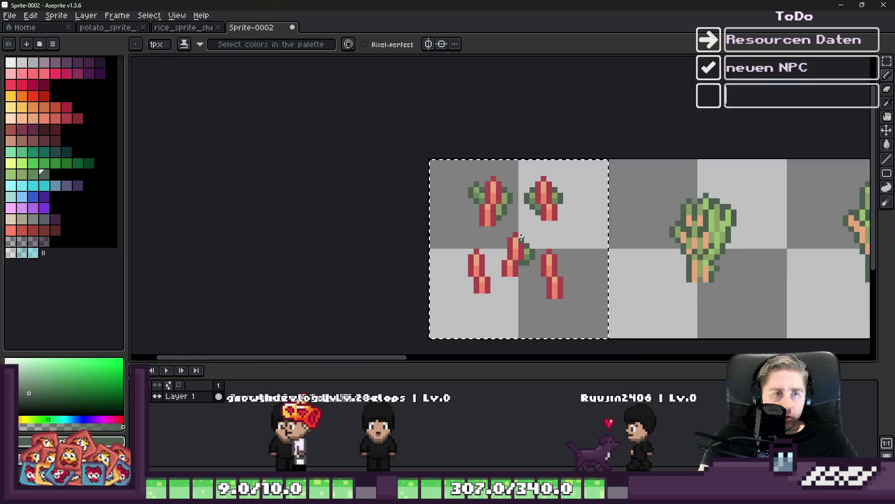
{"action": "scroll", "coordinate": [484, 282], "scroll_direction": "up", "scroll_amount": 3}
{"action": "left_click", "coordinate": [536, 157]}
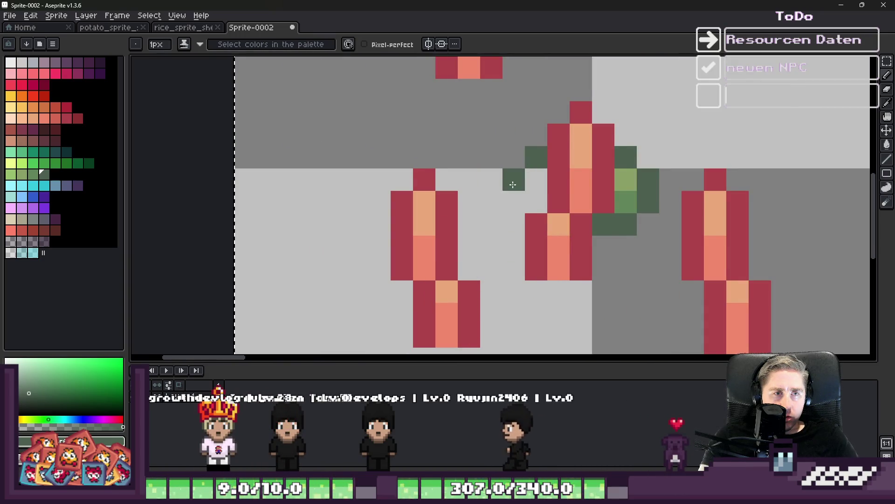
{"action": "left_click", "coordinate": [513, 179]}
{"action": "left_click", "coordinate": [513, 201]}
{"action": "scroll", "coordinate": [528, 237], "scroll_direction": "down", "scroll_amount": 3}
{"action": "scroll", "coordinate": [541, 142], "scroll_direction": "up", "scroll_amount": 3}
{"action": "left_click", "coordinate": [542, 142], "text": "alt"}
{"action": "left_click", "coordinate": [541, 308]}
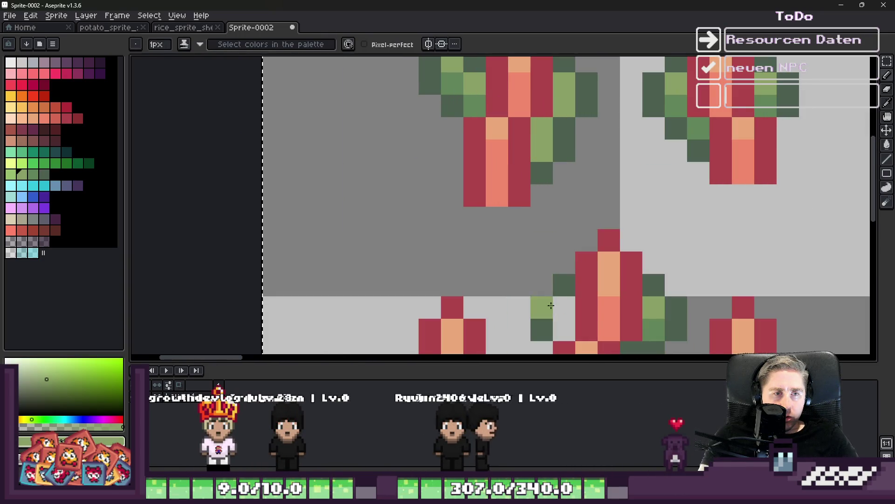
{"action": "left_click", "coordinate": [465, 100], "text": "alt"}
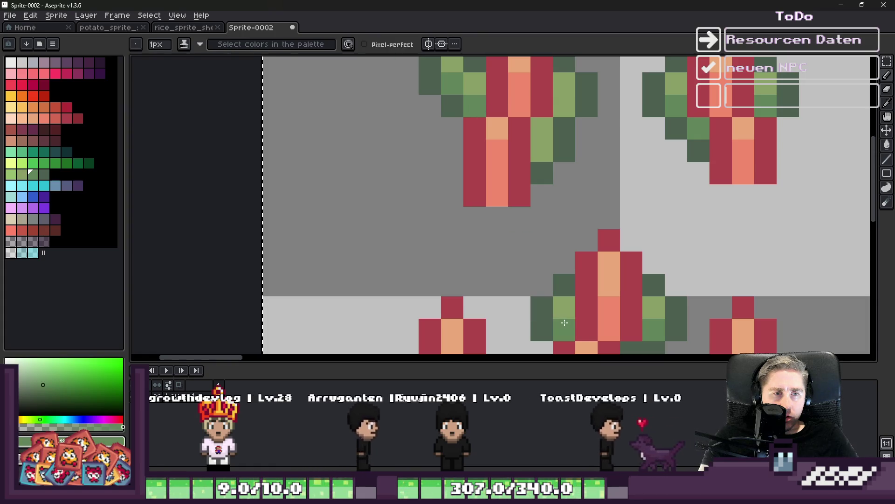
{"action": "scroll", "coordinate": [558, 261], "scroll_direction": "down", "scroll_amount": 3}
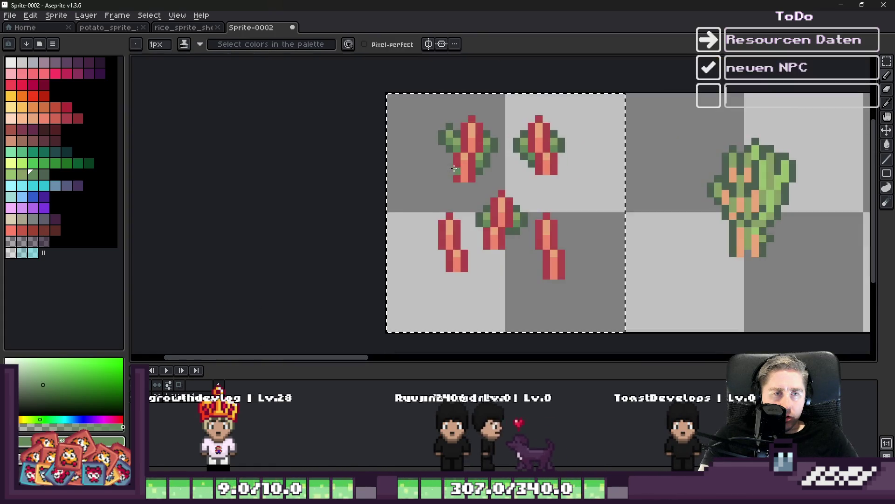
{"action": "scroll", "coordinate": [454, 275], "scroll_direction": "up", "scroll_amount": 3}
{"action": "key", "text": "ctrl+z"}
{"action": "scroll", "coordinate": [504, 194], "scroll_direction": "up", "scroll_amount": 1}
- Start the left sprout's leaf with dark- and mid-green pixels, undoing a misplaced one
{"action": "left_click", "coordinate": [512, 128], "text": "alt"}
{"action": "left_click", "coordinate": [482, 210]}
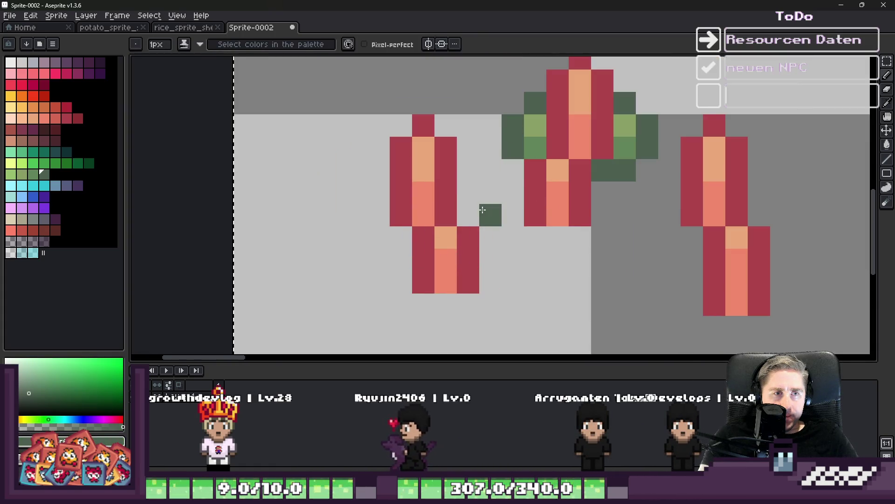
{"action": "left_click", "coordinate": [536, 140], "text": "alt"}
{"action": "left_click", "coordinate": [468, 214]}
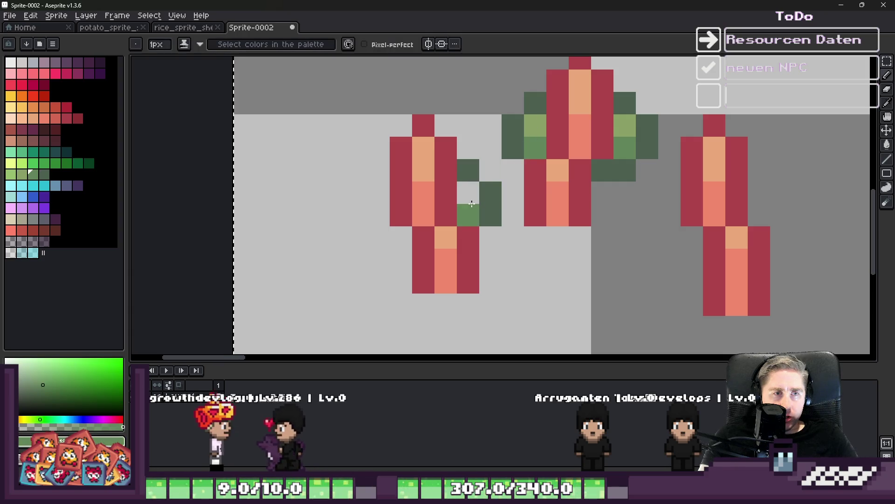
{"action": "left_click", "coordinate": [468, 193]}
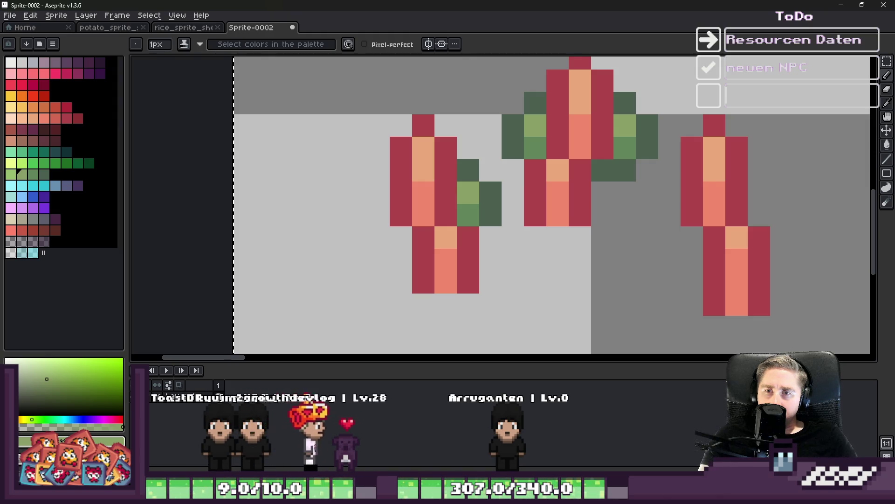
{"action": "left_click", "coordinate": [366, 189]}
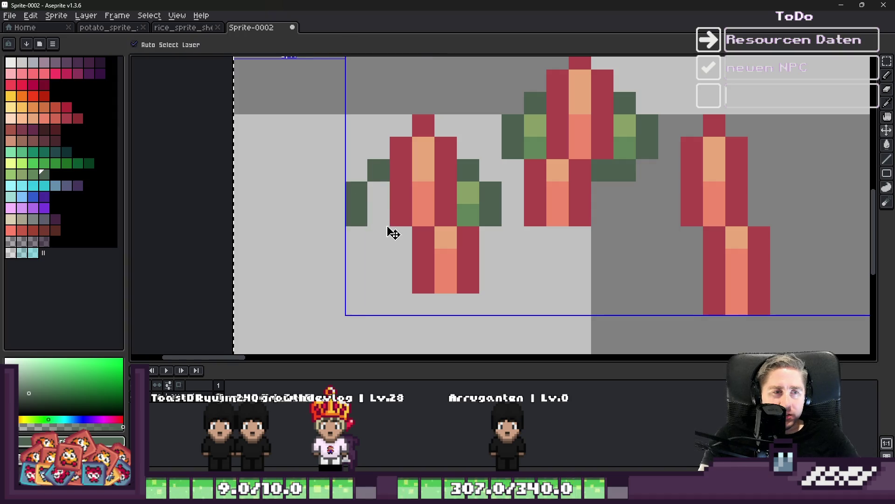
{"action": "key", "text": "ctrl+z"}
{"action": "key", "text": "ctrl+z"}
{"action": "key", "text": "ctrl+z"}
- Redraw the left leaf's dark-green edge one row lower and fill it with mid green
{"action": "left_click", "coordinate": [377, 196]}
{"action": "left_click", "coordinate": [355, 212]}
{"action": "left_click", "coordinate": [373, 244]}
{"action": "left_click", "coordinate": [401, 260]}
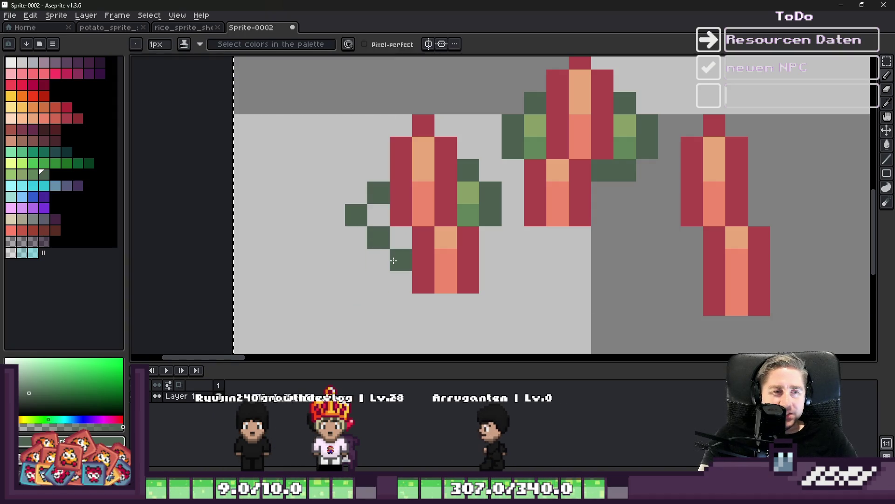
{"action": "left_click", "coordinate": [471, 194], "text": "alt"}
{"action": "left_click", "coordinate": [447, 208]}
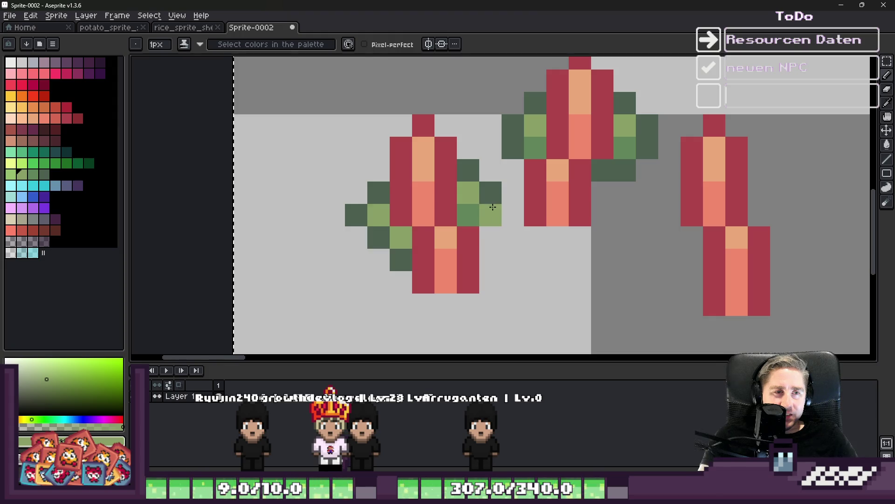
{"action": "key", "text": "ctrl+z"}
{"action": "left_click", "coordinate": [469, 215], "text": "alt"}
{"action": "left_click", "coordinate": [415, 238]}
{"action": "scroll", "coordinate": [395, 239], "scroll_direction": "down", "scroll_amount": 3}
{"action": "scroll", "coordinate": [314, 250], "scroll_direction": "up", "scroll_amount": 2}
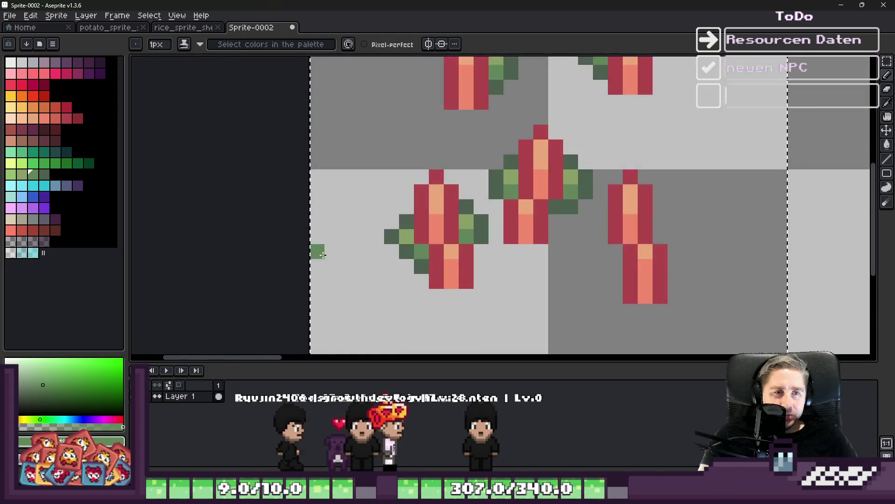
- Place dark- and medium-green leaf pixels beside the right sprout, correcting misplaced ones
{"action": "left_click", "coordinate": [565, 203], "text": "alt"}
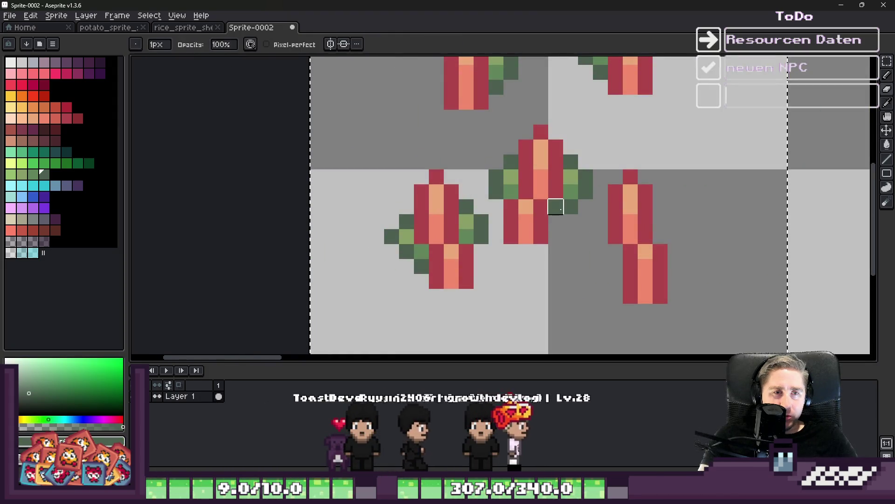
{"action": "scroll", "coordinate": [671, 260], "scroll_direction": "up", "scroll_amount": 1}
{"action": "left_click", "coordinate": [671, 260]}
{"action": "scroll", "coordinate": [671, 260], "scroll_direction": "up", "scroll_amount": 1}
{"action": "key", "text": "ctrl+z"}
{"action": "left_click", "coordinate": [540, 204]}
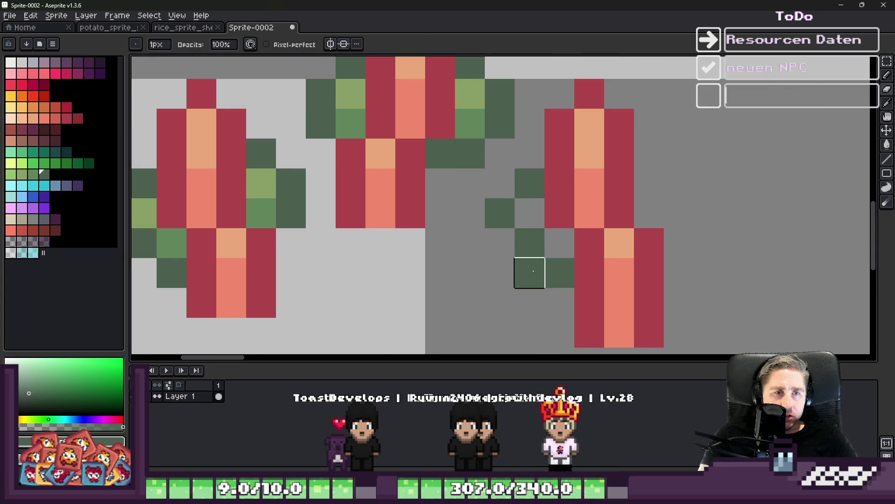
{"action": "key", "text": "ctrl+z"}
{"action": "left_click", "coordinate": [480, 126], "text": "alt"}
{"action": "left_click", "coordinate": [545, 232]}
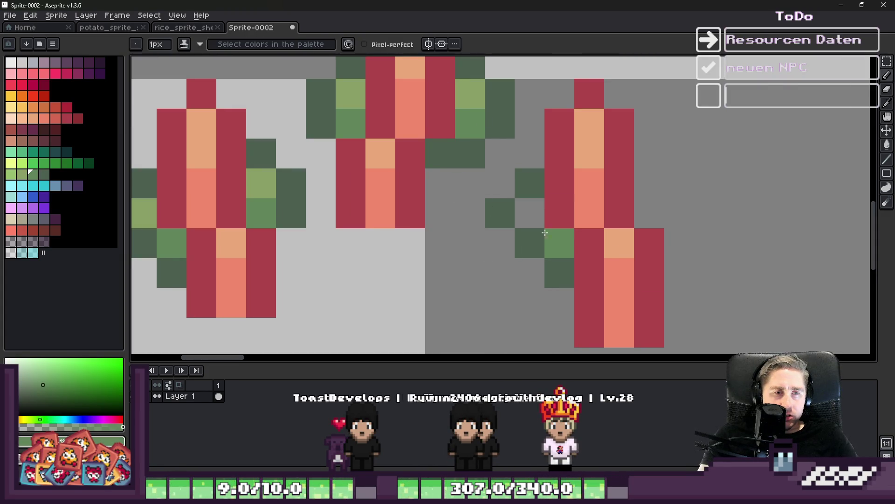
{"action": "left_click", "coordinate": [480, 84], "text": "alt"}
{"action": "left_click", "coordinate": [527, 211]}
{"action": "left_click", "coordinate": [540, 186], "text": "alt"}
{"action": "left_click", "coordinate": [648, 202]}
{"action": "key", "text": "ctrl+z"}
{"action": "left_click", "coordinate": [670, 219]}
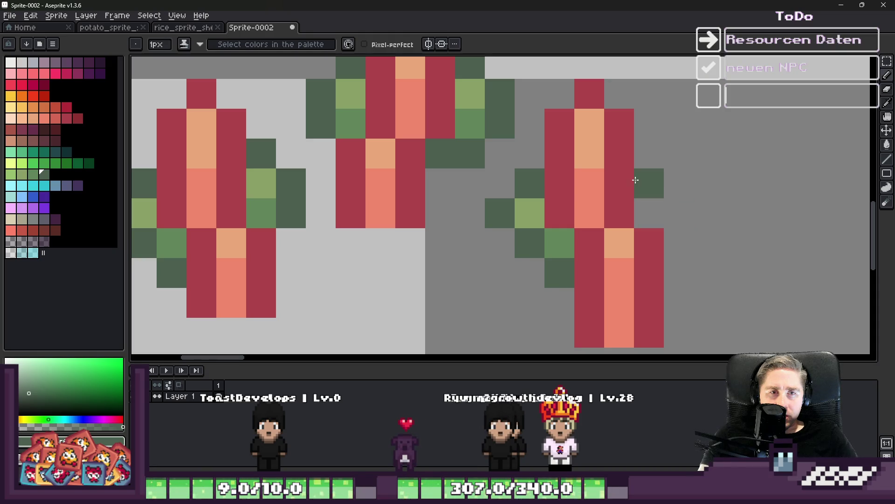
- Draw a dark-green column right of the right sprout, erase strays, and add light-green highlights
{"action": "left_click_drag", "start_coordinate": [672, 183], "coordinate": [676, 242]}
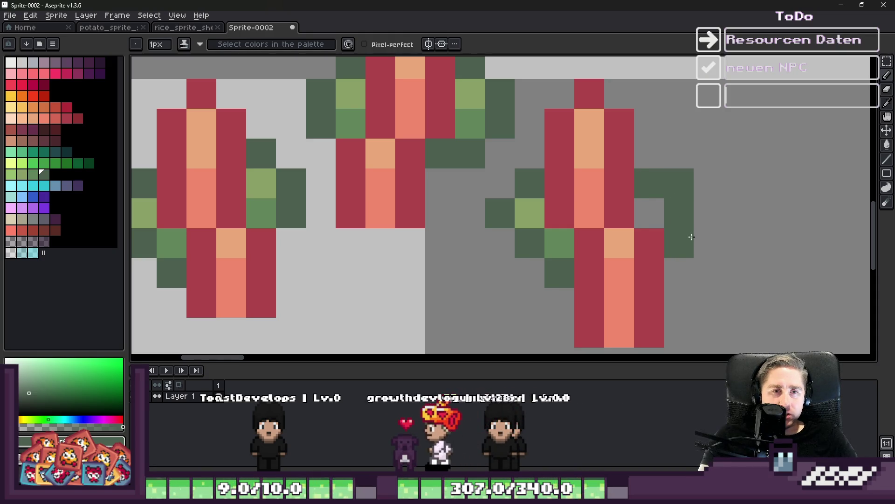
{"action": "right_click", "coordinate": [691, 237]}
{"action": "left_click", "coordinate": [698, 236]}
{"action": "left_click", "coordinate": [685, 270]}
{"action": "key", "text": "e"}
{"action": "left_click", "coordinate": [679, 183]}
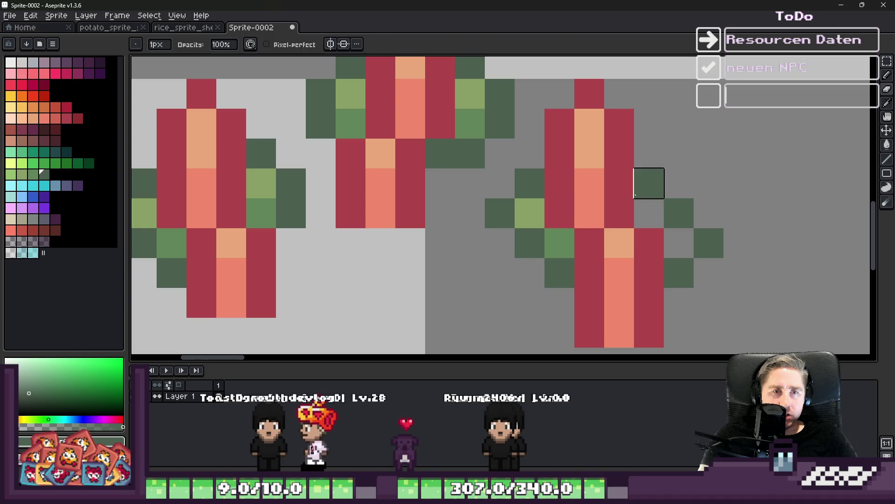
{"action": "left_click", "coordinate": [530, 214], "text": "alt"}
{"action": "mouse_move", "coordinate": [649, 213]}
{"action": "left_mouse_down"}
{"action": "mouse_move", "coordinate": [660, 210]}
{"action": "mouse_move", "coordinate": [679, 243]}
{"action": "mouse_move", "coordinate": [665, 215]}
{"action": "left_mouse_up"}
{"action": "left_click", "coordinate": [561, 240], "text": "alt"}
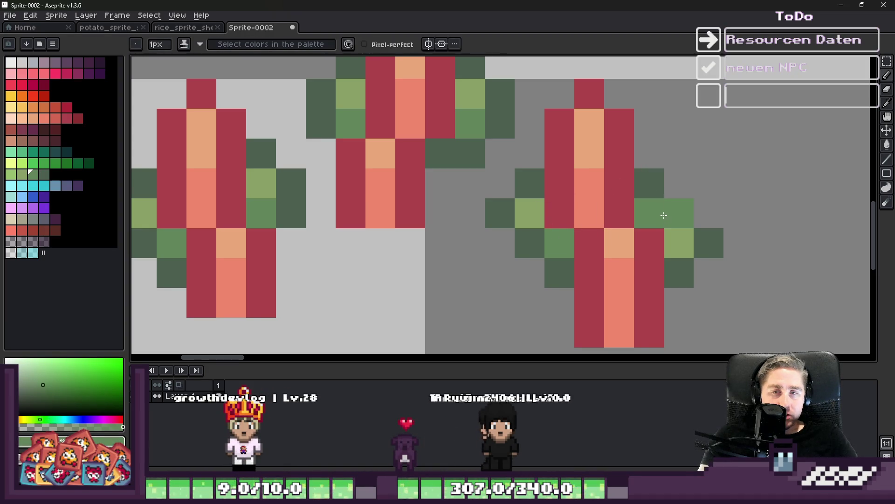
{"action": "left_click", "coordinate": [673, 239], "text": "alt"}
{"action": "left_click", "coordinate": [649, 213]}
{"action": "right_click", "coordinate": [679, 213]}
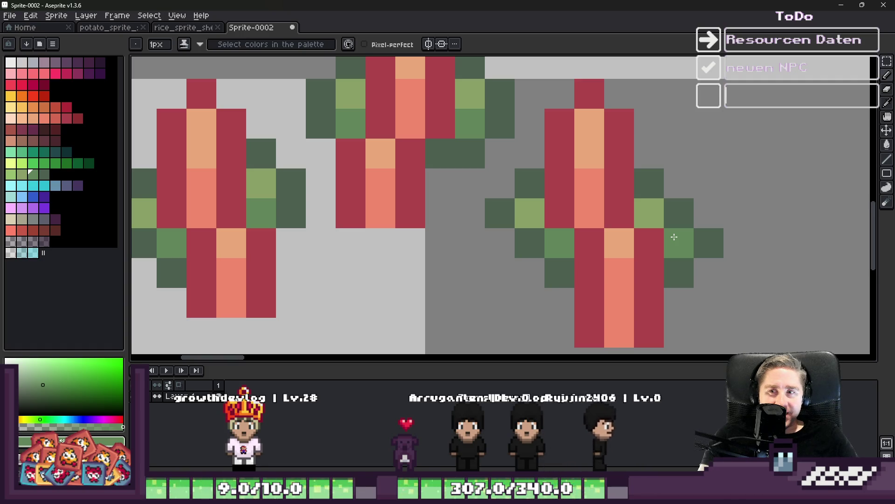
{"action": "left_click", "coordinate": [742, 122]}
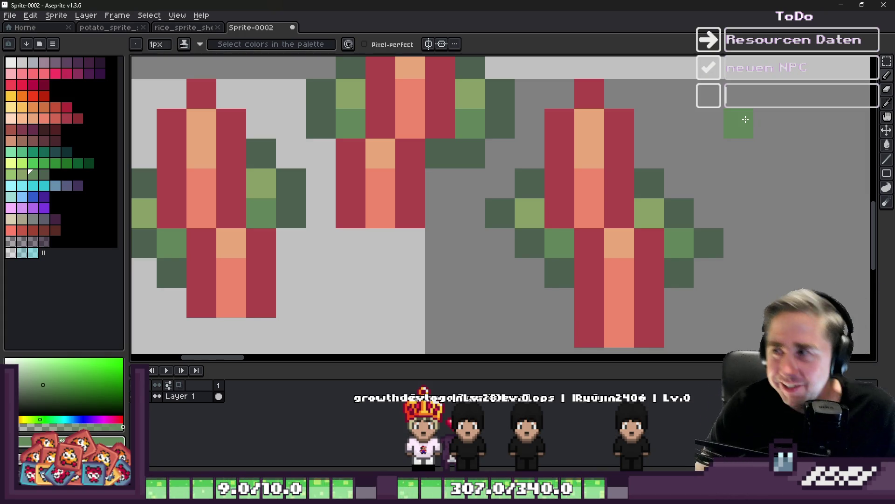
{"action": "scroll", "coordinate": [536, 283], "scroll_direction": "down", "scroll_amount": 3}
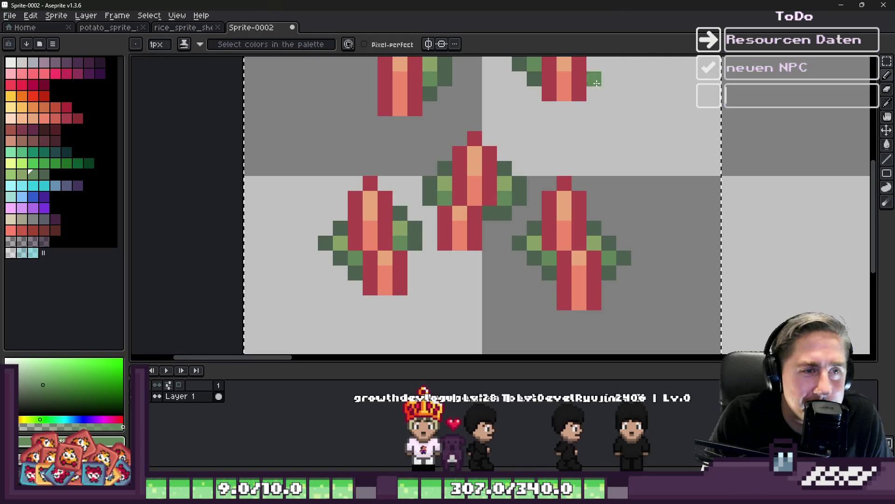
- Save the sheet as wheat_sprite_sheet.png, adapting the existing asparagus_sprite_sheet.png name
{"action": "scroll", "coordinate": [454, 162], "scroll_direction": "down", "scroll_amount": 2}
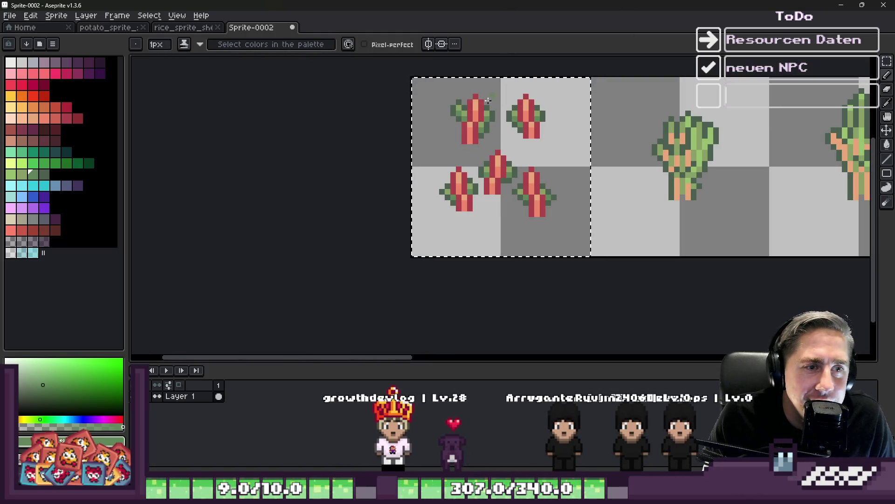
{"action": "key", "text": "ctrl+s"}
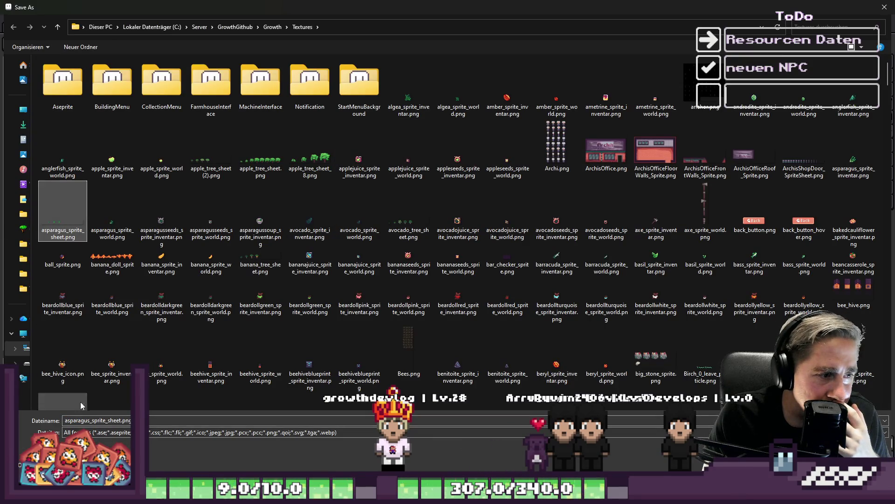
{"action": "left_click", "coordinate": [88, 421]}
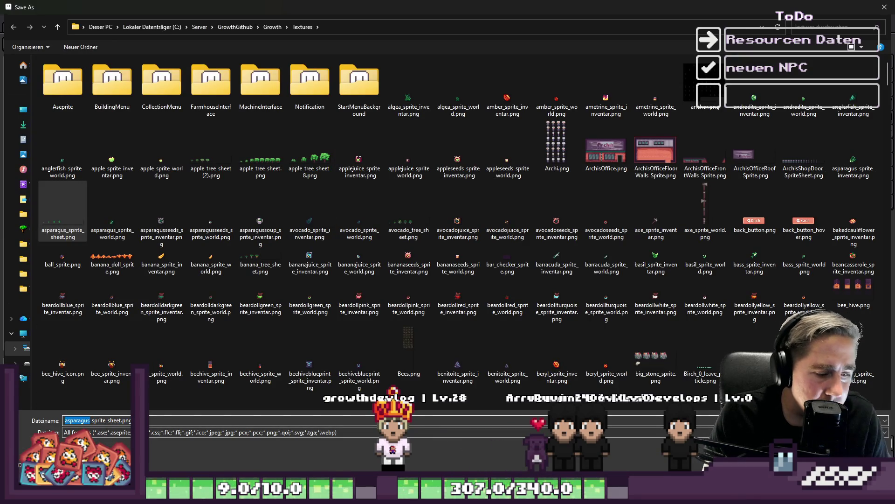
{"action": "type", "text": "fl"}
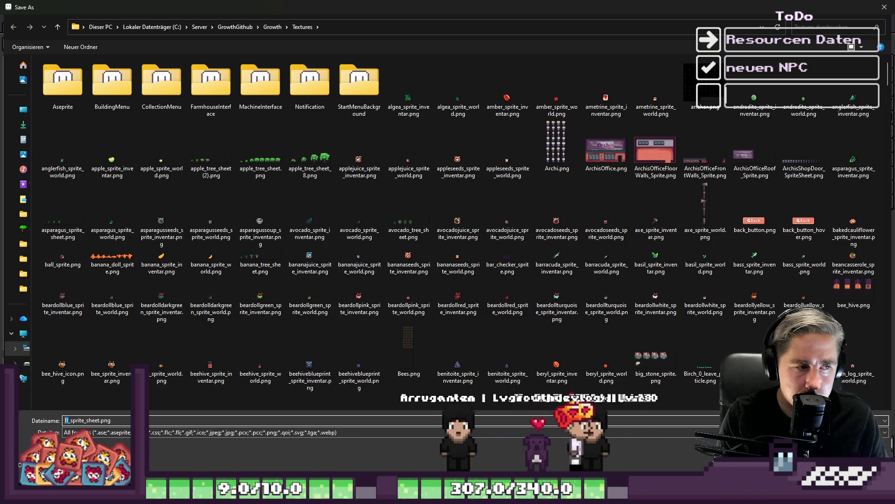
{"action": "type", "text": "wheat"}
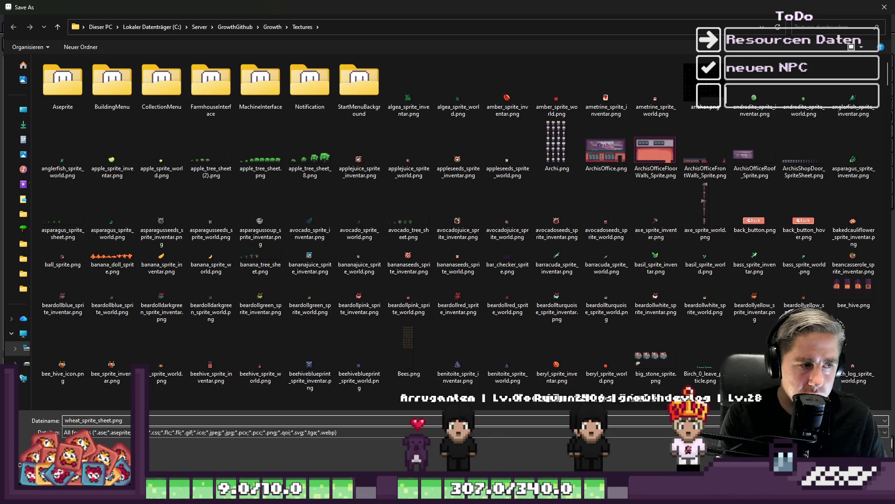
{"action": "key", "text": "Return"}
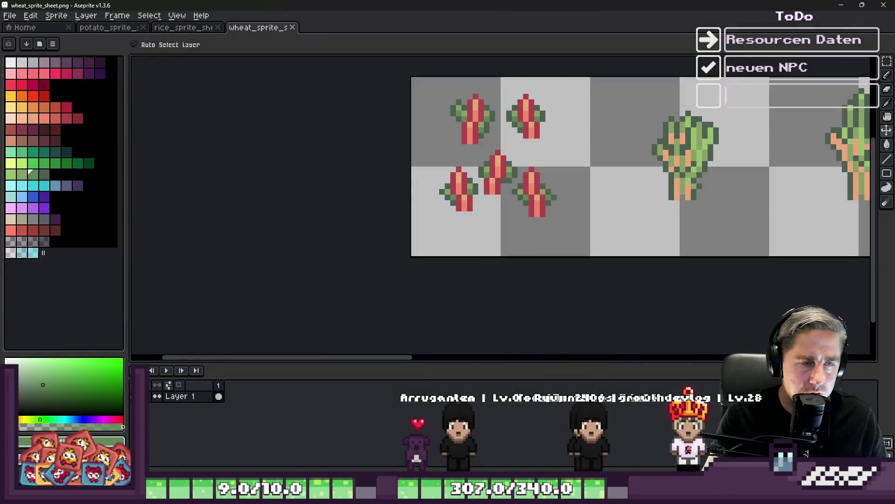
- Erase the two green plant sprites with an enlarged eraser
{"action": "scroll", "coordinate": [509, 230], "scroll_direction": "down", "scroll_amount": 1}
{"action": "scroll", "coordinate": [513, 232], "scroll_direction": "up", "scroll_amount": 2}
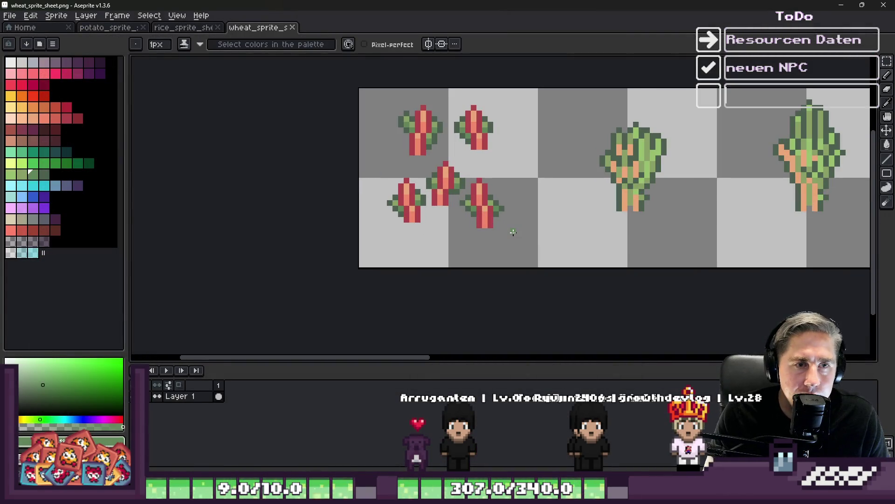
{"action": "scroll", "coordinate": [527, 210], "scroll_direction": "down", "scroll_amount": 1}
{"action": "key", "text": "e"}
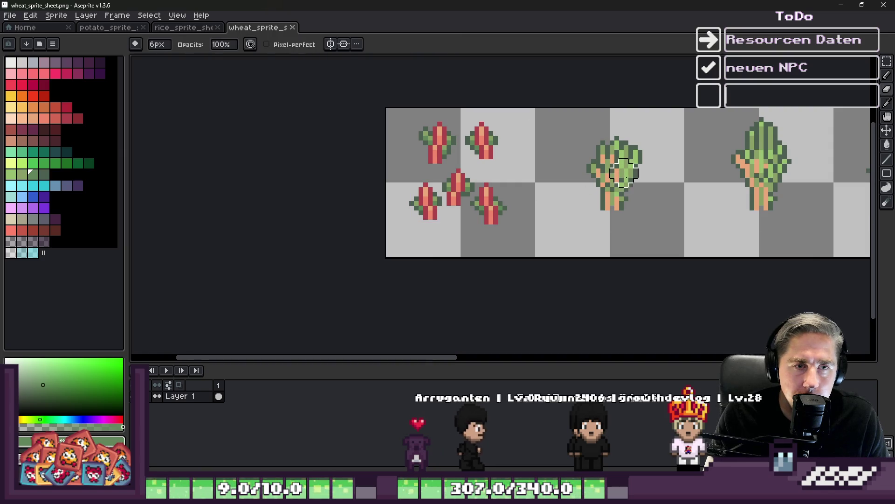
{"action": "left_click", "coordinate": [617, 174]}
{"action": "left_click_drag", "start_coordinate": [617, 174], "coordinate": [444, 173]}
{"action": "key", "text": "plus"}
{"action": "key", "text": "plus"}
{"action": "key", "text": "plus"}
{"action": "left_click", "coordinate": [606, 173]}
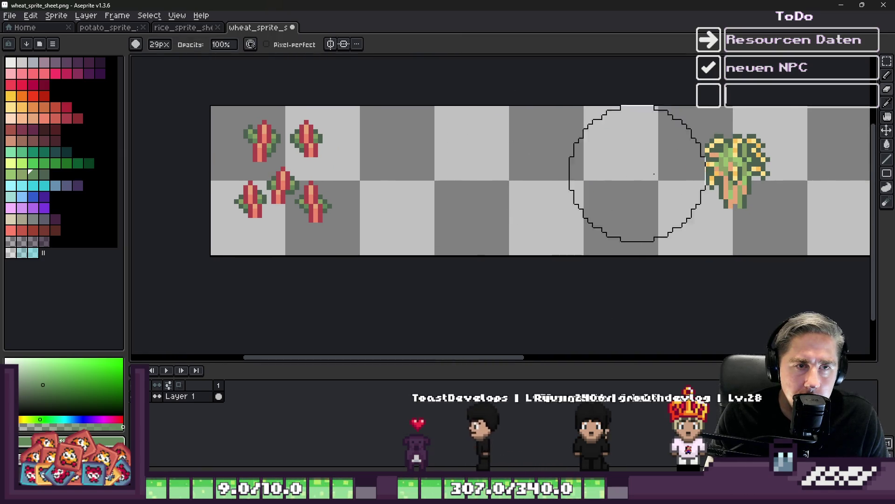
{"action": "left_click", "coordinate": [749, 173]}
- Select the 2x2 wheat block and copy it rightward so it repeats four times
{"action": "key", "text": "m"}
{"action": "left_click_drag", "start_coordinate": [211, 107], "coordinate": [361, 254]}
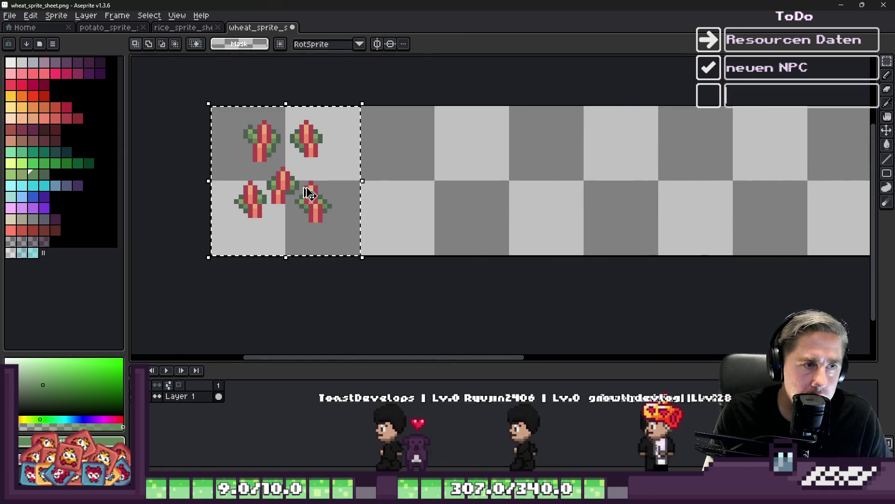
{"action": "left_click", "coordinate": [446, 178]}
{"action": "key", "text": "ctrl+z"}
{"action": "mouse_move", "coordinate": [285, 206]}
{"action": "left_mouse_down"}
{"action": "mouse_move", "coordinate": [399, 200]}
{"action": "mouse_move", "coordinate": [433, 208]}
{"action": "left_mouse_up"}
{"action": "mouse_move", "coordinate": [211, 106]}
{"action": "left_mouse_down"}
{"action": "mouse_move", "coordinate": [361, 255]}
{"action": "mouse_move", "coordinate": [512, 256]}
{"action": "left_mouse_up"}
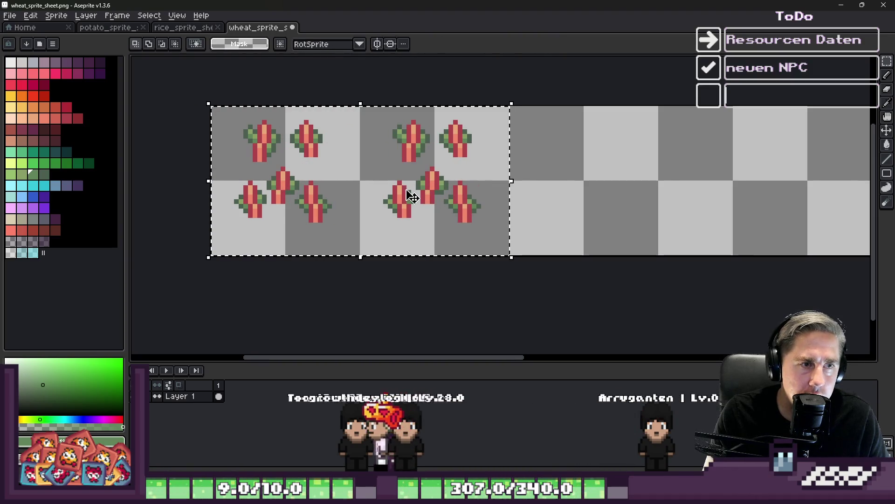
{"action": "left_click_drag", "start_coordinate": [254, 172], "coordinate": [555, 173]}
{"action": "scroll", "coordinate": [498, 206], "scroll_direction": "down", "scroll_amount": 2}
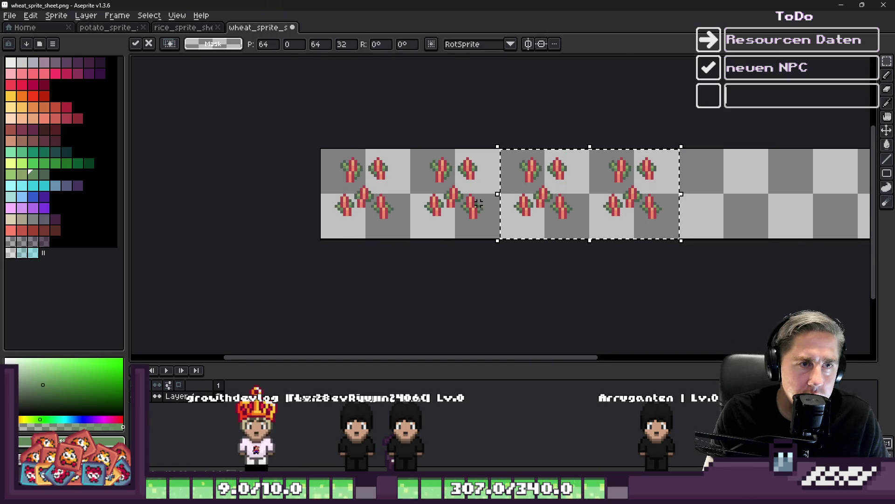
{"action": "left_click", "coordinate": [498, 206]}
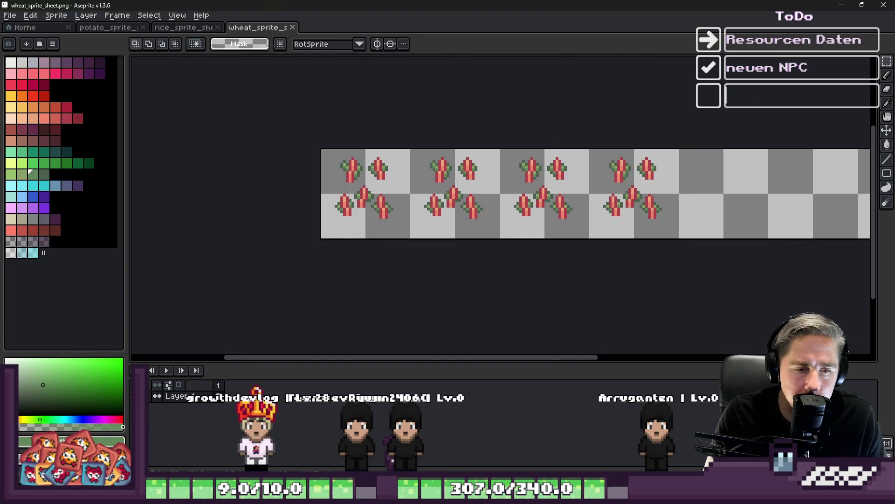
- Bring up the File > Open dialog to find the hay sprite files
{"action": "mouse_move", "coordinate": [597, 490]}
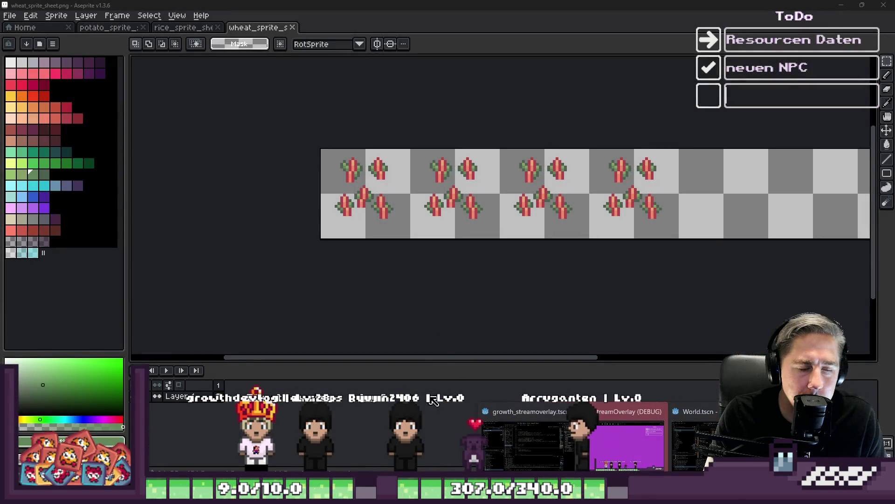
{"action": "scroll", "coordinate": [330, 153], "scroll_direction": "up", "scroll_amount": 2}
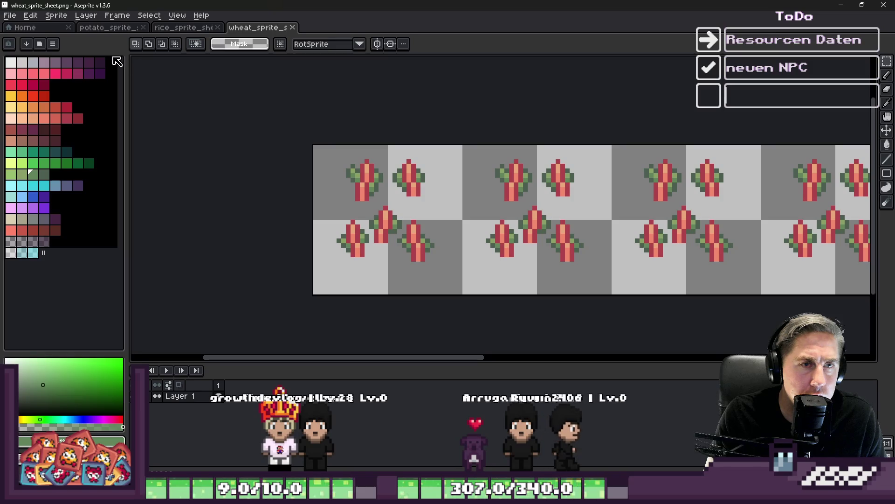
{"action": "left_click", "coordinate": [9, 16]}
{"action": "left_click", "coordinate": [16, 39]}
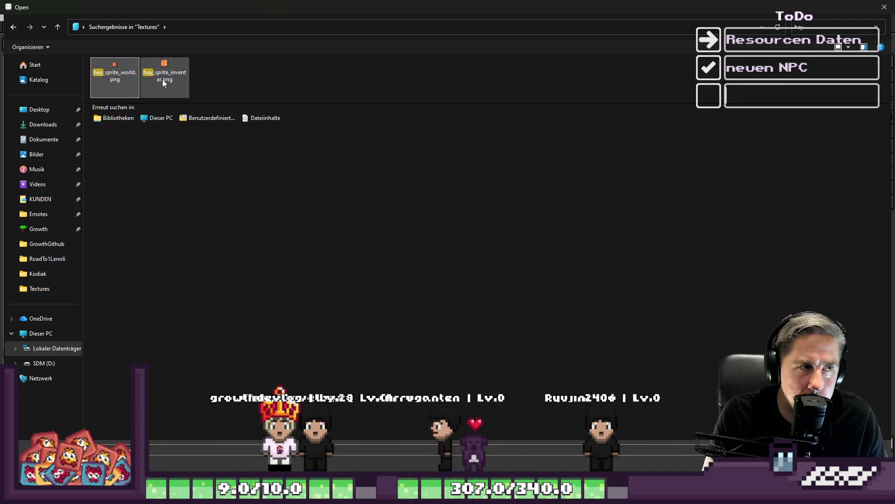
- Open hay_sprite_world.png in its own tab and select its entire canvas
{"action": "double_click", "coordinate": [106, 70]}
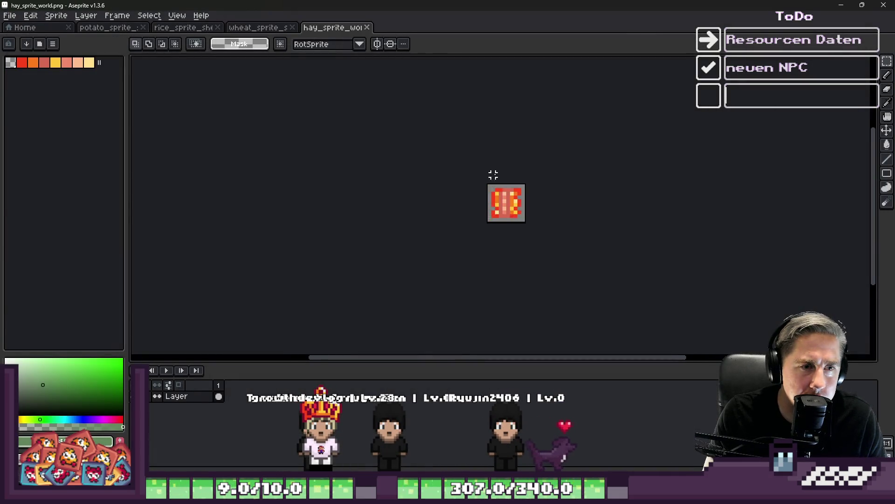
{"action": "scroll", "coordinate": [493, 175], "scroll_direction": "up", "scroll_amount": 5}
{"action": "key", "text": "ctrl+a"}
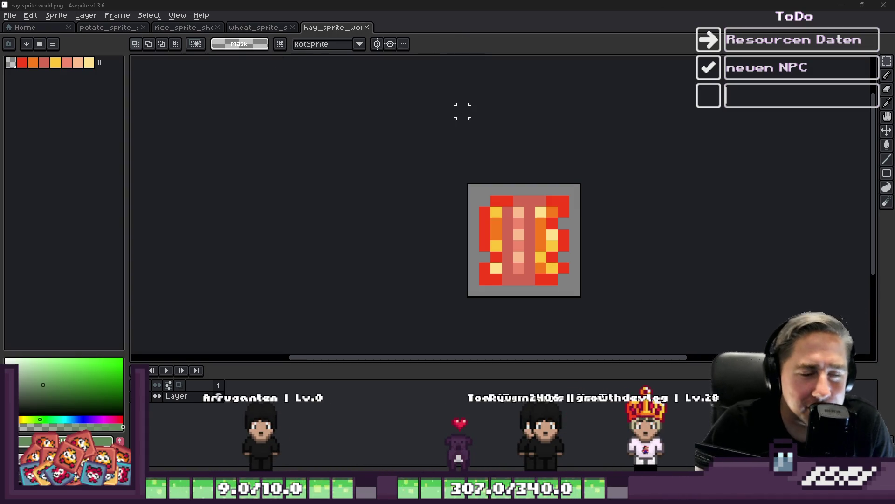
{"action": "key", "text": "ctrl+a"}
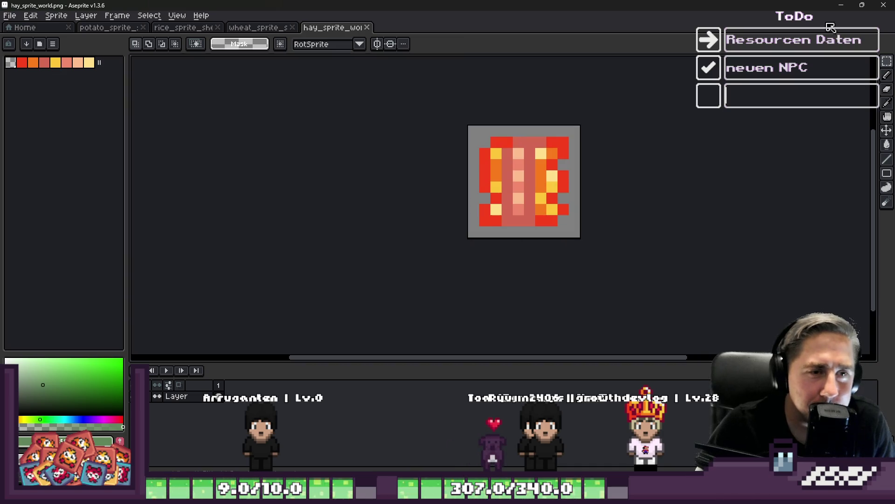
- Check the Godot task board, then return to Aseprite and reselect the whole hay sprite
{"action": "left_click", "coordinate": [841, 5]}
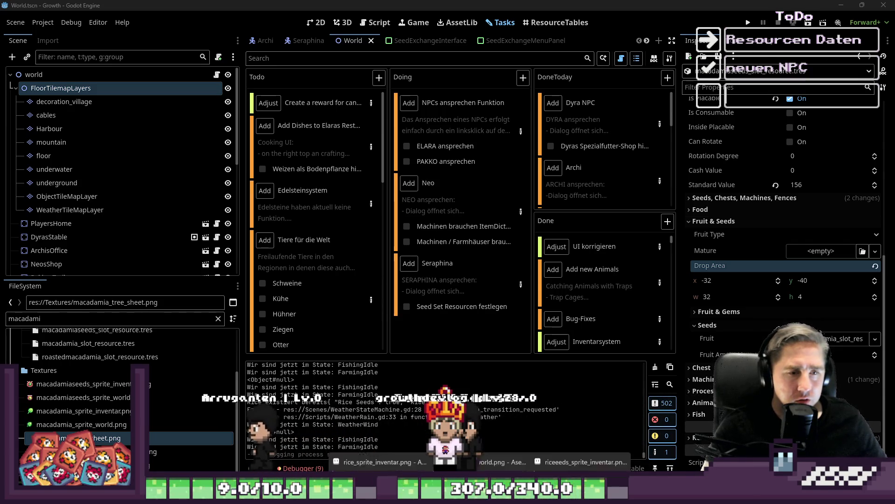
{"action": "mouse_move", "coordinate": [512, 461]}
{"action": "left_click", "coordinate": [494, 445]}
{"action": "key", "text": "ctrl+a"}
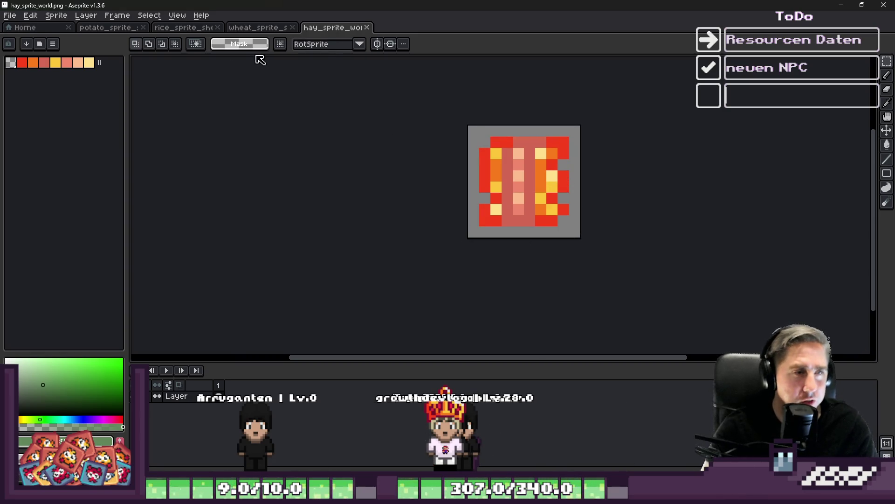
- Switch through the wheat, rice and potato sprite sheet tabs
{"action": "left_click", "coordinate": [266, 27]}
{"action": "left_click", "coordinate": [176, 28]}
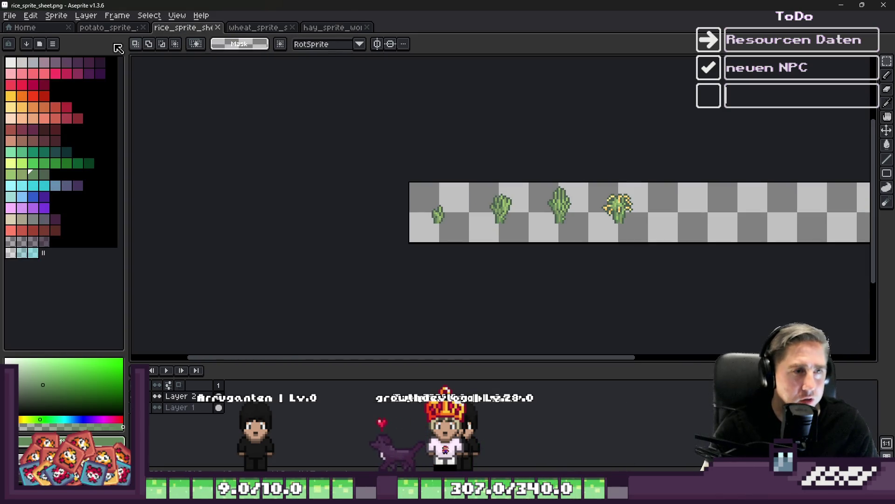
{"action": "left_click", "coordinate": [112, 28]}
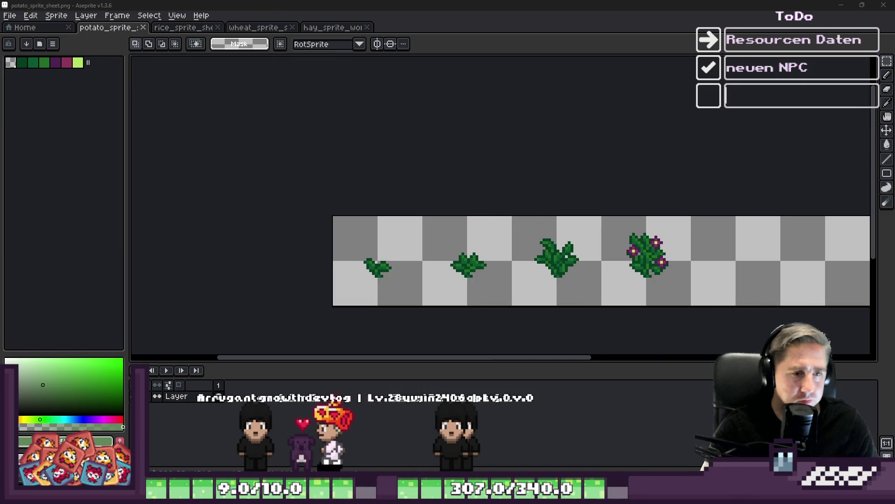